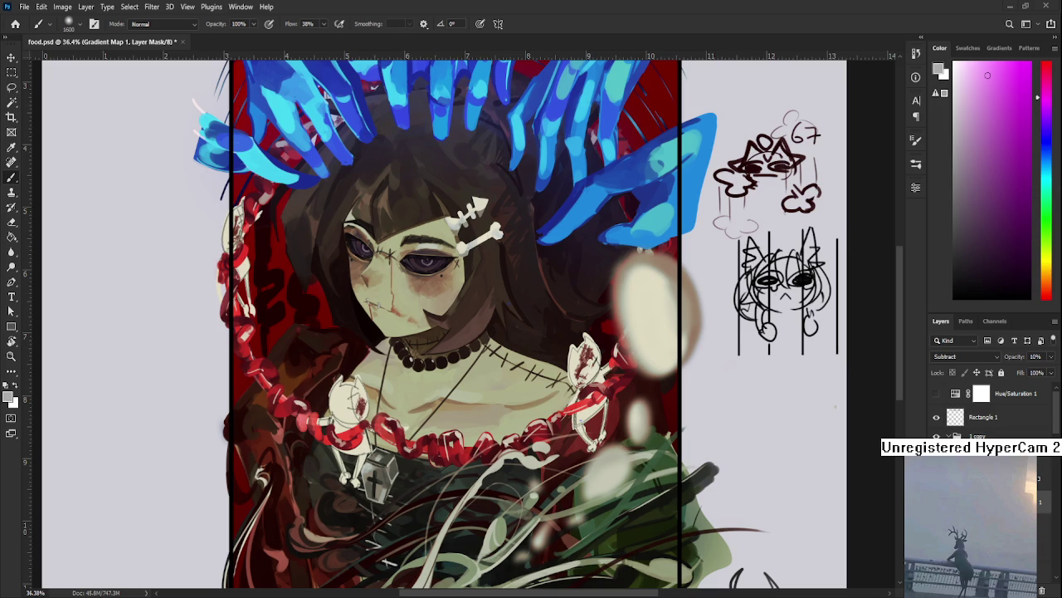
Scroll and zoom around the zombie-girl painting to inspect it.
scroll(453, 315, down, 2)
scroll(453, 316, down, 2)
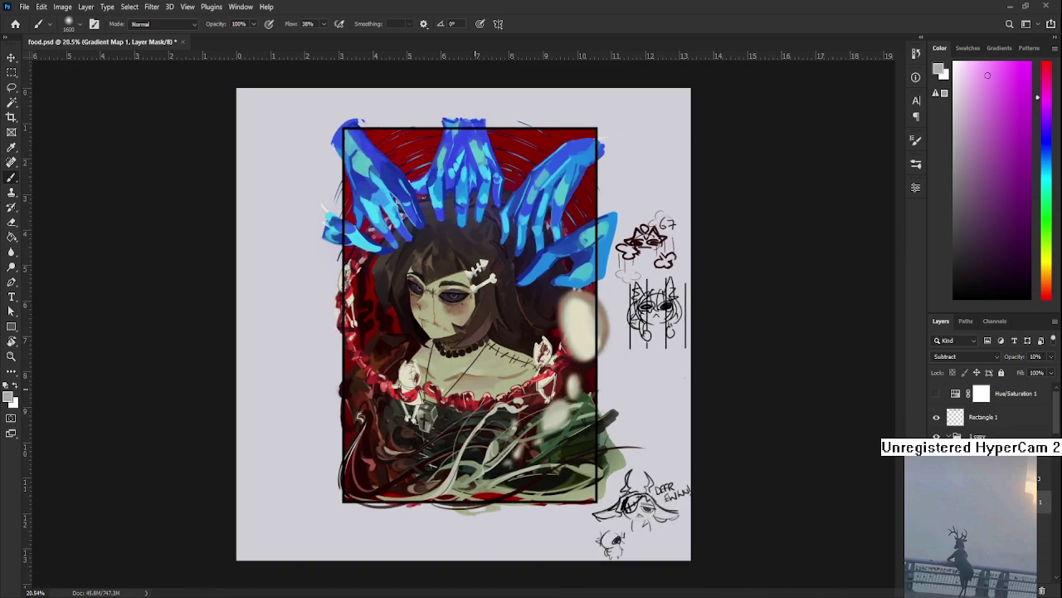
scroll(453, 315, down, 2)
scroll(453, 316, down, 1)
scroll(454, 315, up, 3)
scroll(453, 314, up, 2)
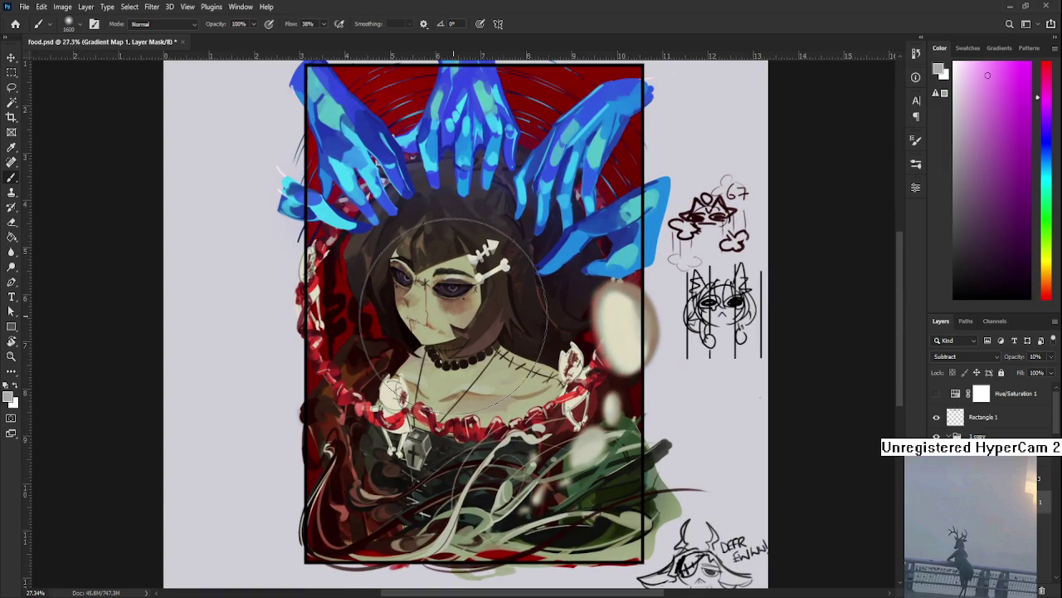
scroll(453, 303, up, 1)
scroll(456, 332, down, 1)
scroll(465, 363, up, 1)
drag(465, 365, 468, 353)
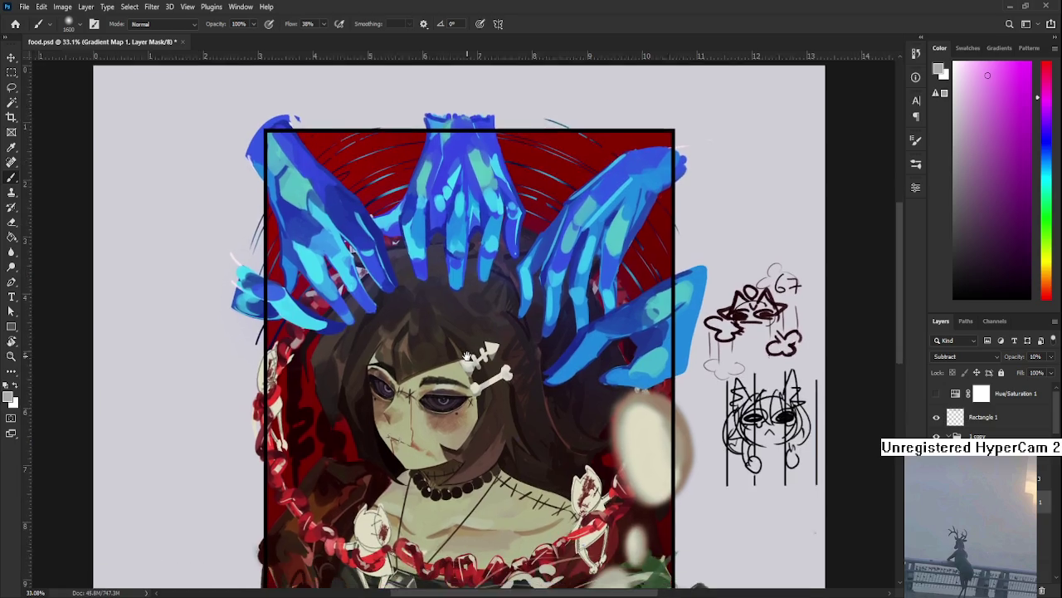
scroll(469, 352, down, 2)
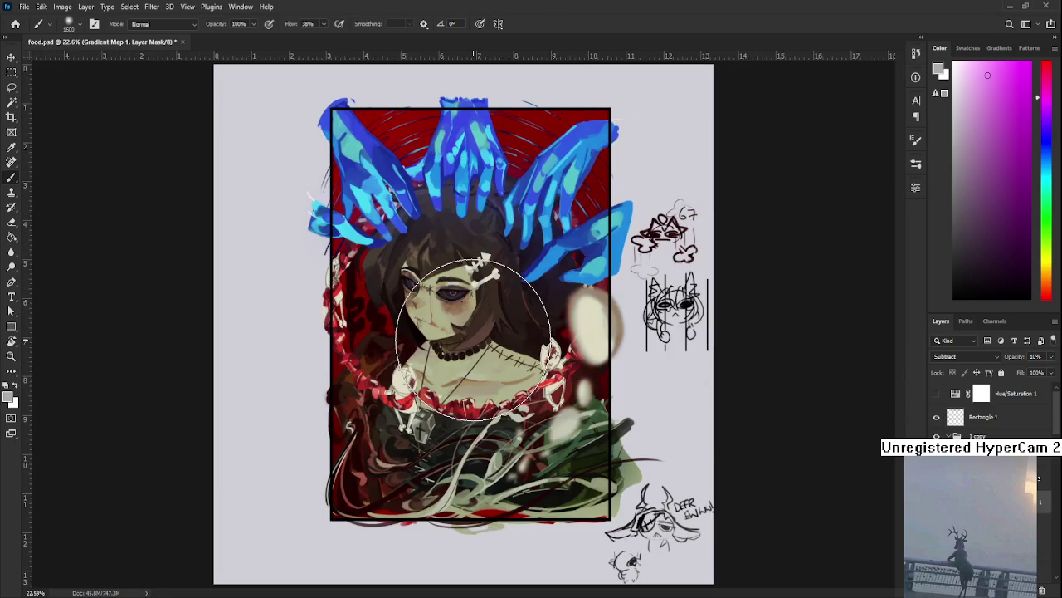
scroll(473, 339, up, 1)
scroll(497, 361, down, 2)
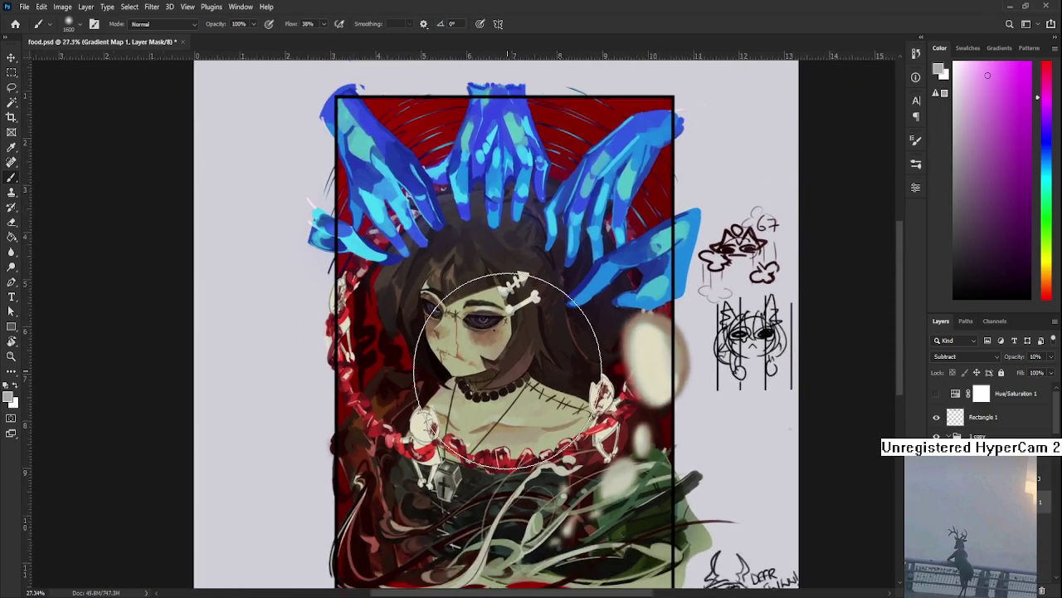
scroll(508, 370, up, 2)
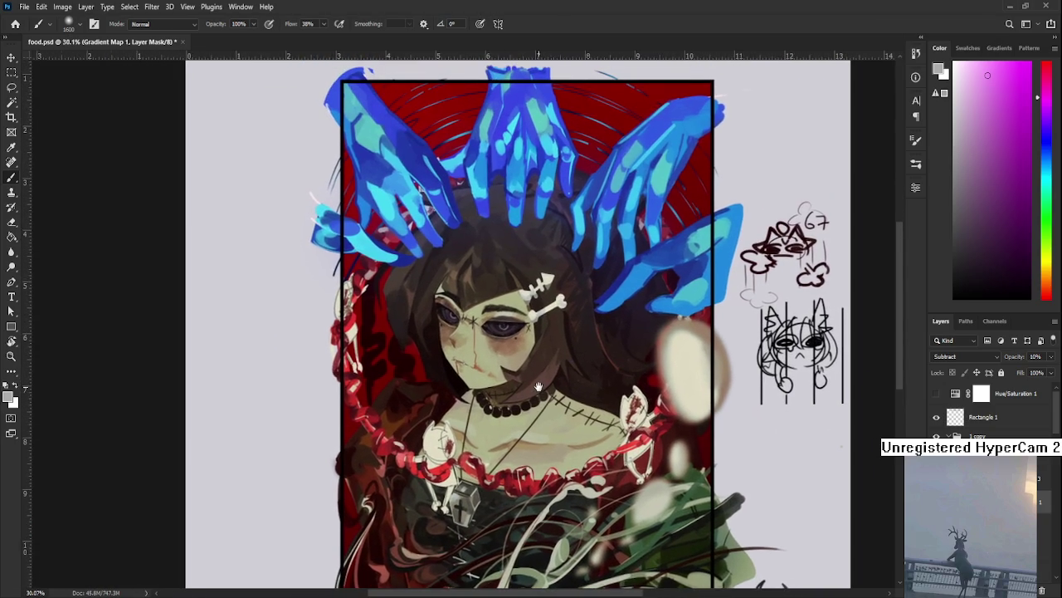
scroll(540, 388, down, 1)
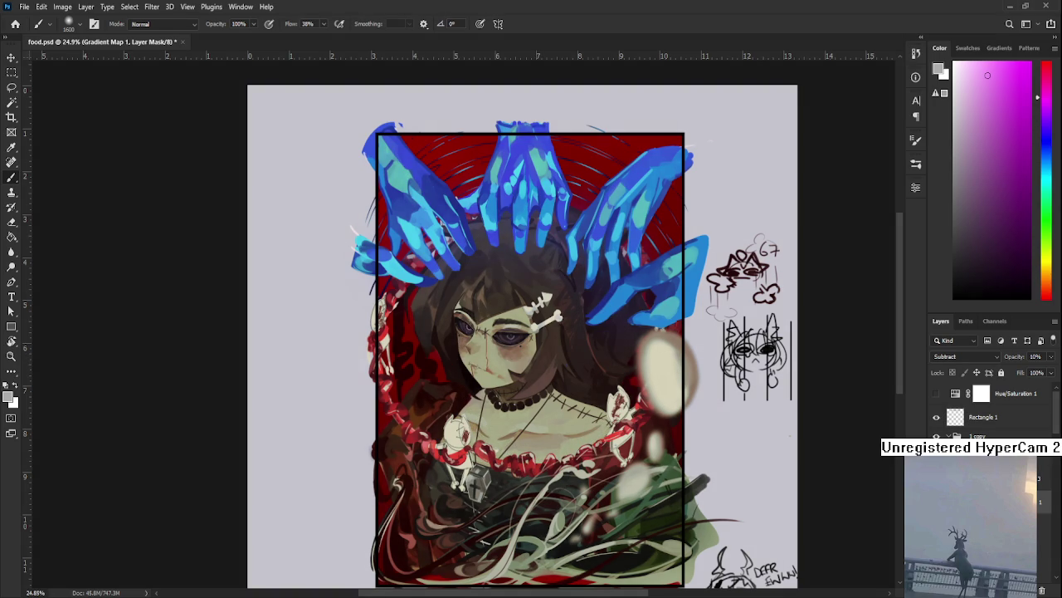
key(shift+plus)
key(shift+minus)
Make the '1 copy' layer active, briefly float the painting, then dock it back as a tab.
click(996, 435)
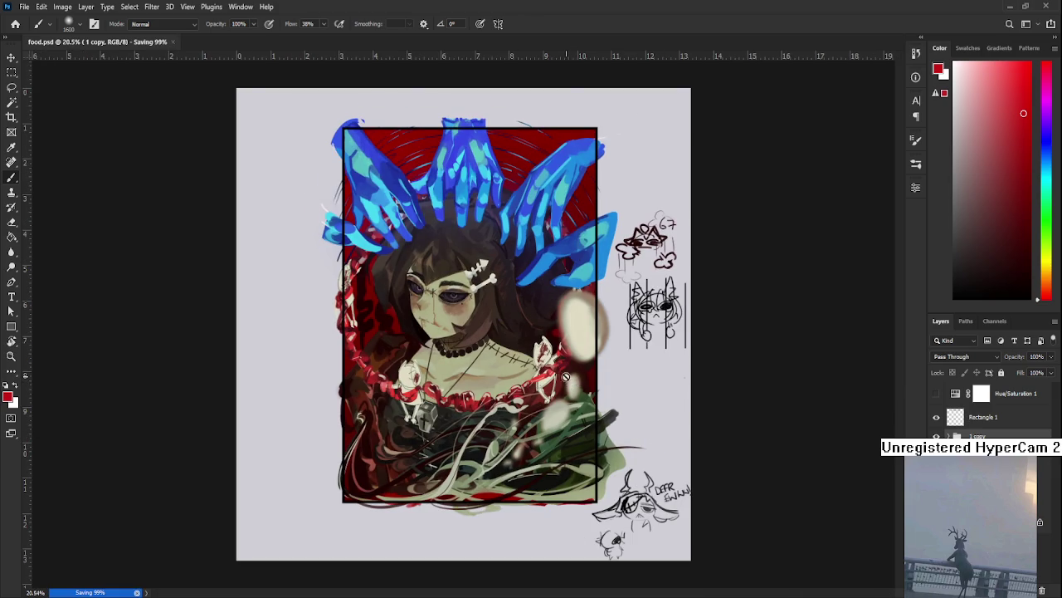
drag(614, 435, 548, 383)
scroll(546, 382, down, 1)
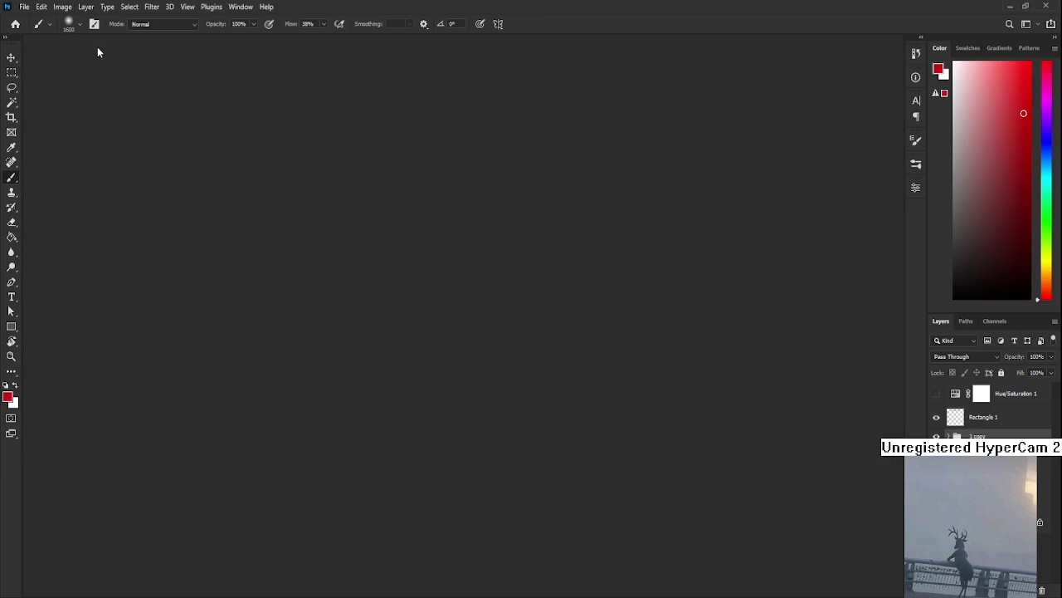
drag(98, 55, 75, 7)
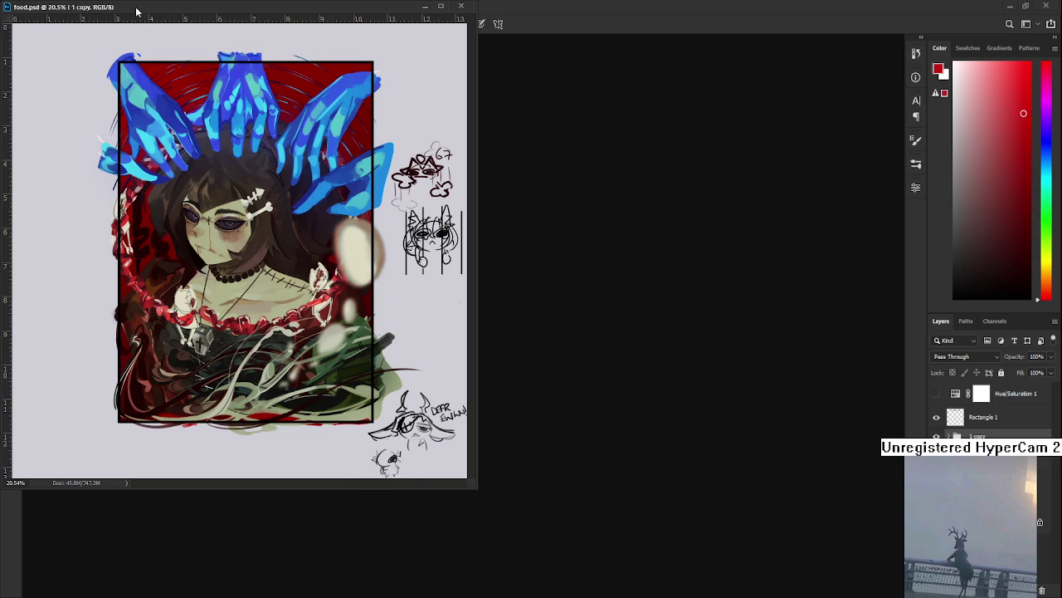
drag(136, 12, 161, 41)
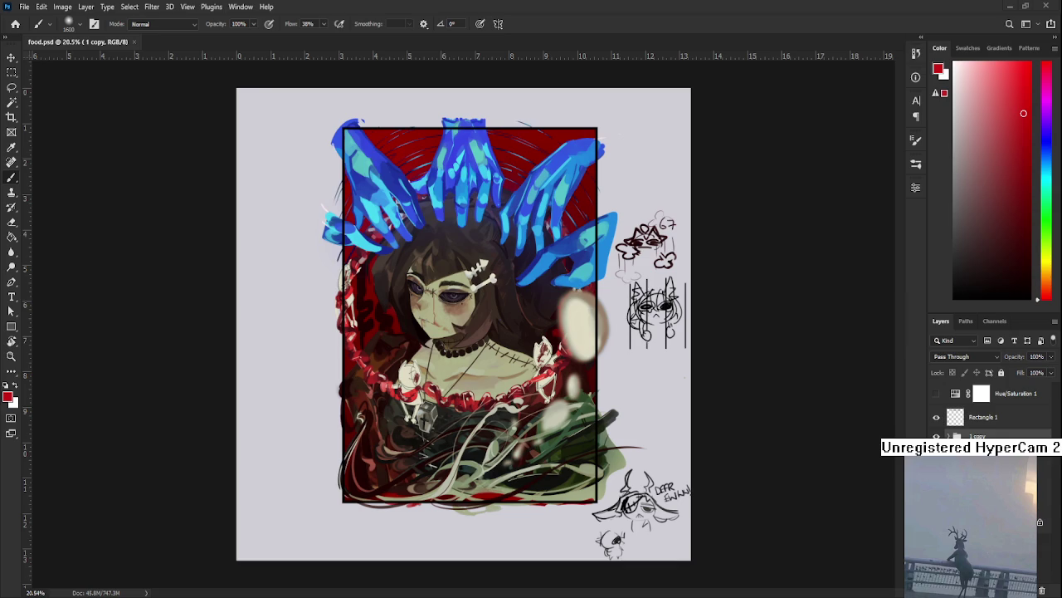
Float food.psd in its own separate window.
scroll(511, 379, up, 3)
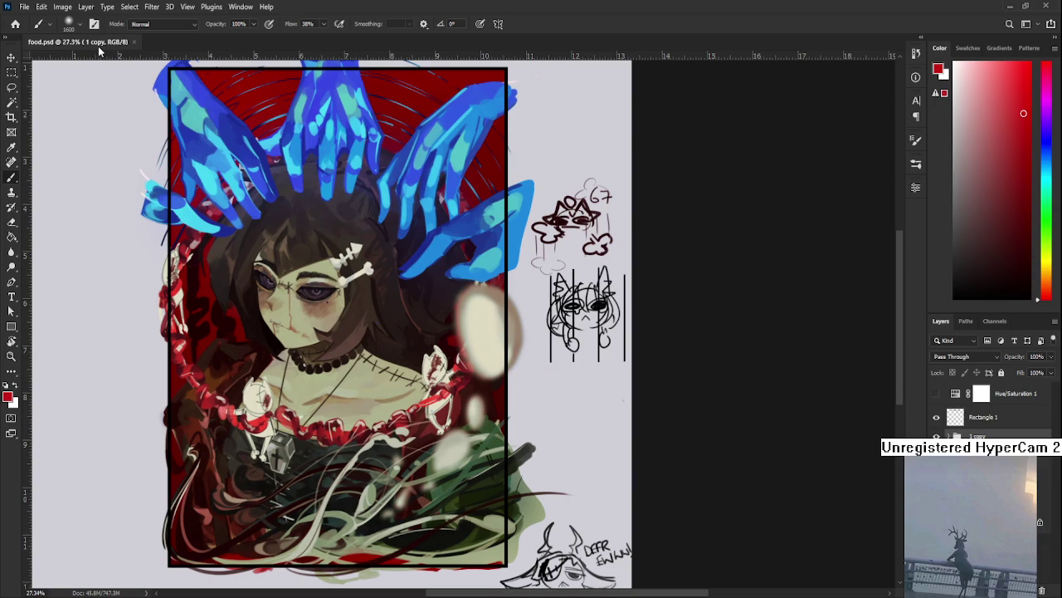
key(ctrl+w)
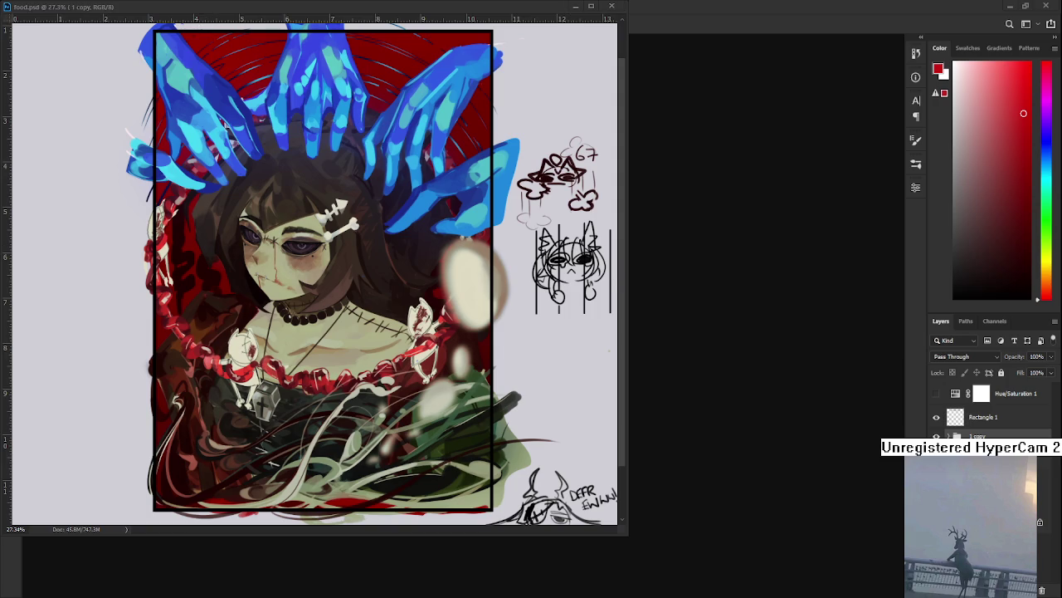
scroll(393, 291, down, 3)
scroll(393, 292, up, 3)
scroll(393, 291, up, 2)
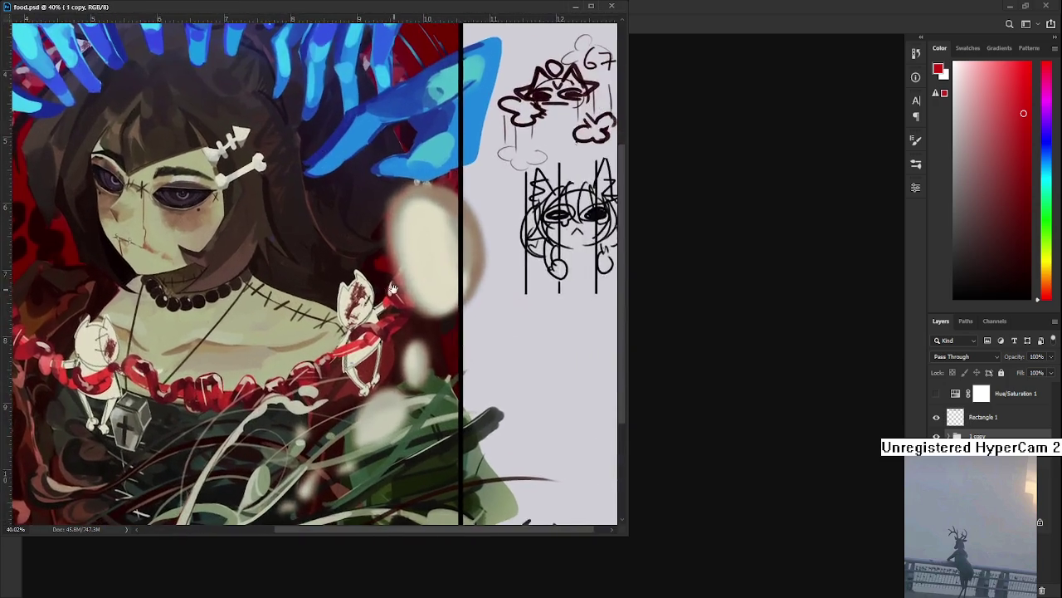
scroll(394, 291, down, 5)
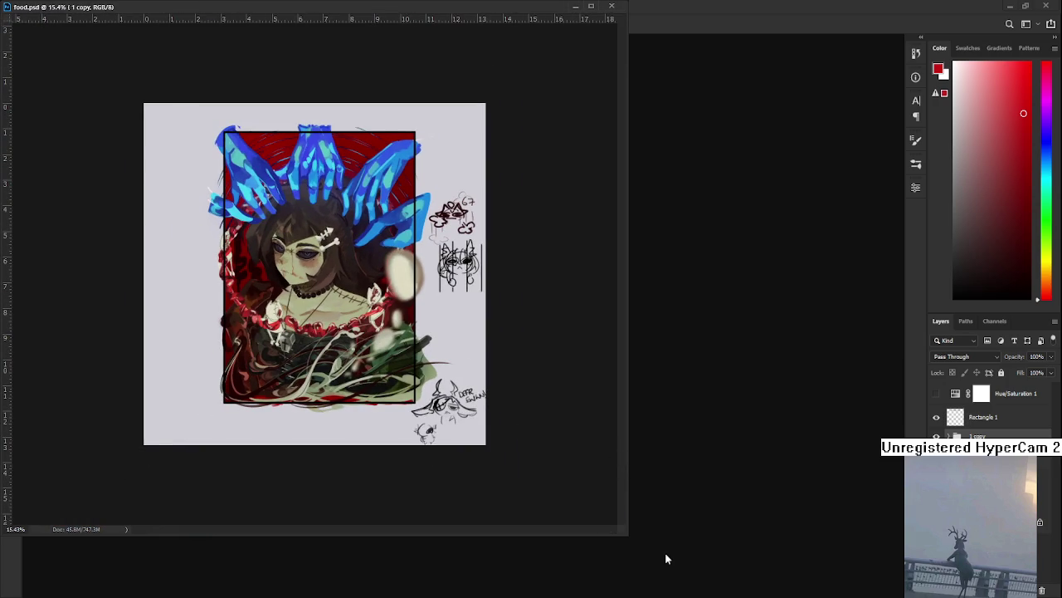
Resize the food.psd window narrower, smaller and taller, then minimize it.
drag(625, 459, 417, 465)
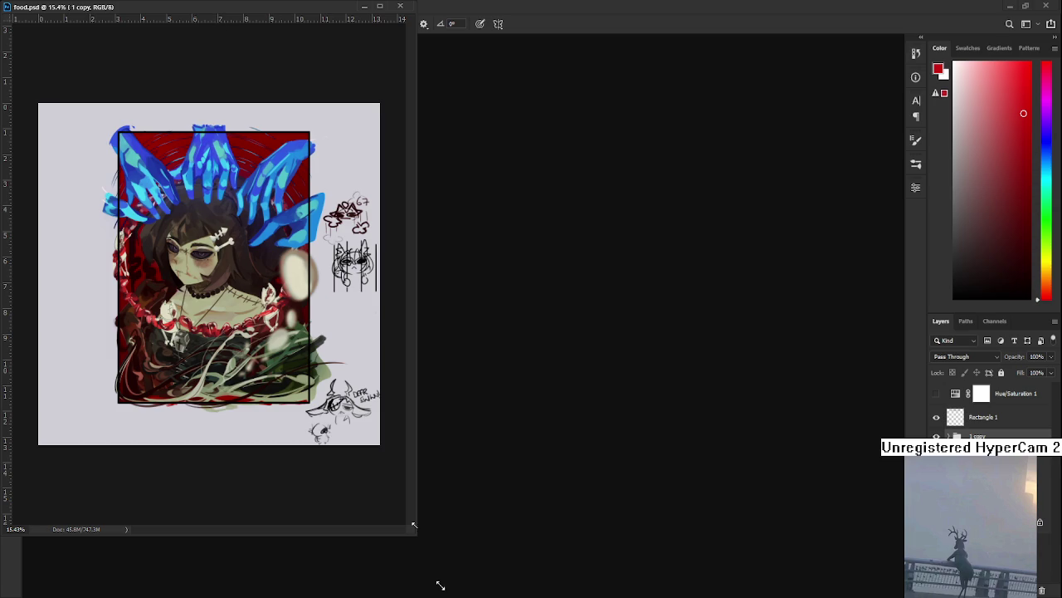
mouse_move(415, 534)
mouse_down()
mouse_move(261, 327)
mouse_move(282, 339)
mouse_up()
scroll(213, 237, up, 4)
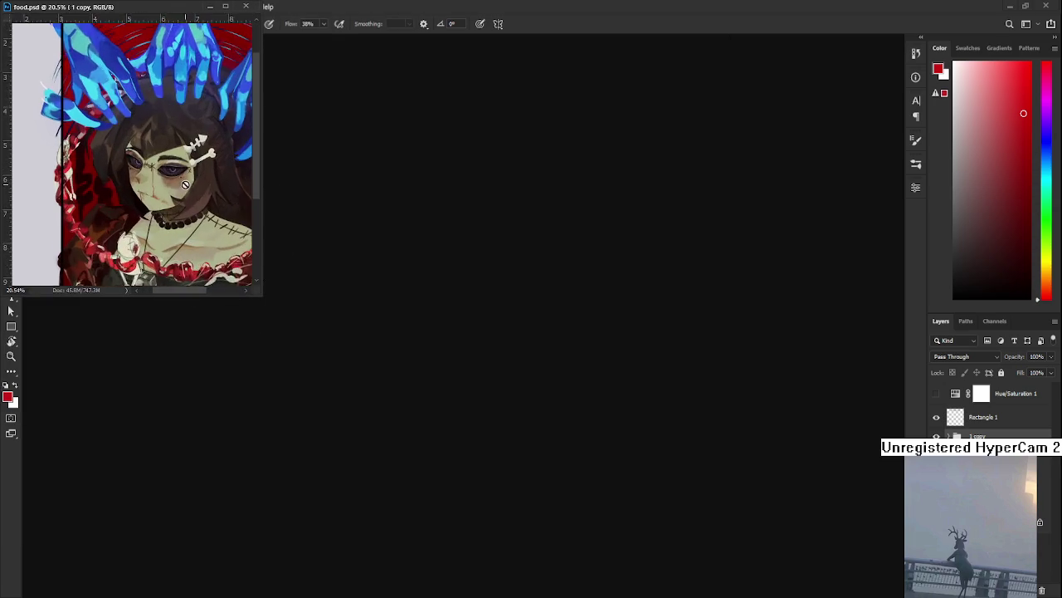
scroll(146, 182, down, 1)
scroll(146, 183, down, 1)
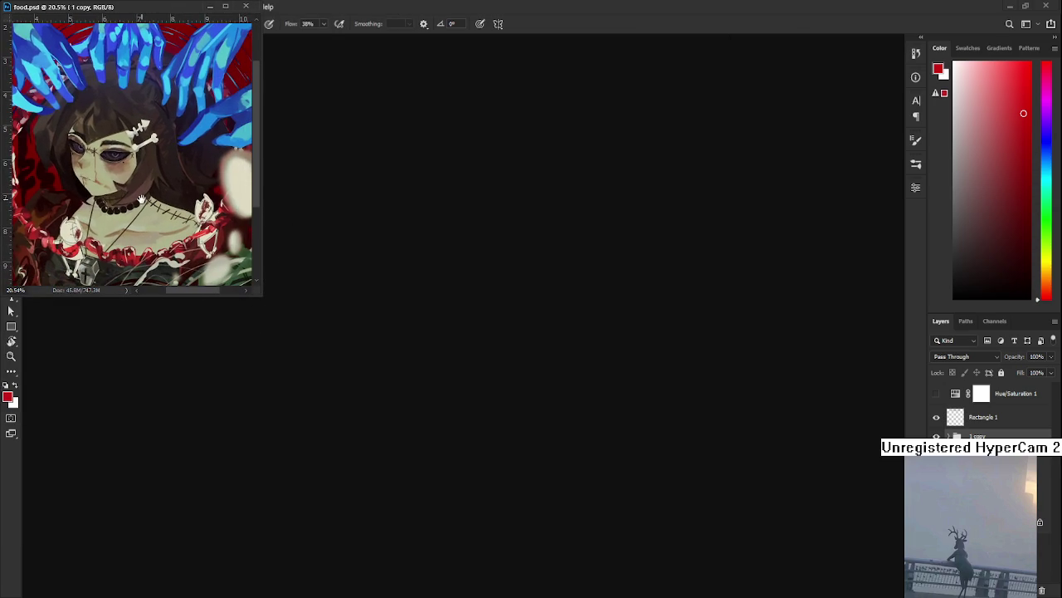
drag(284, 346, 292, 416)
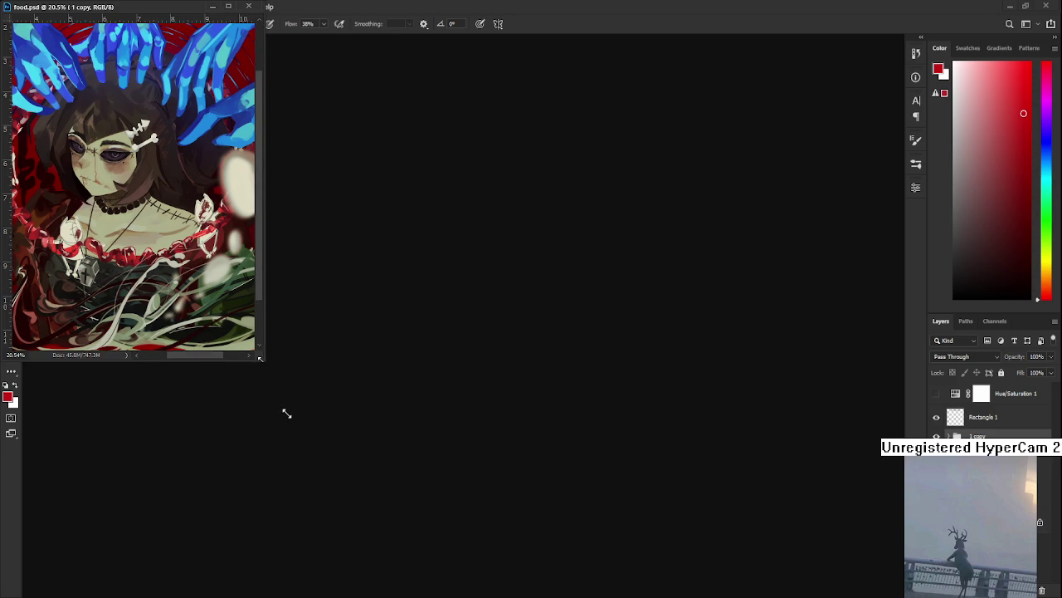
scroll(207, 286, down, 1)
scroll(207, 286, up, 1)
click(212, 7)
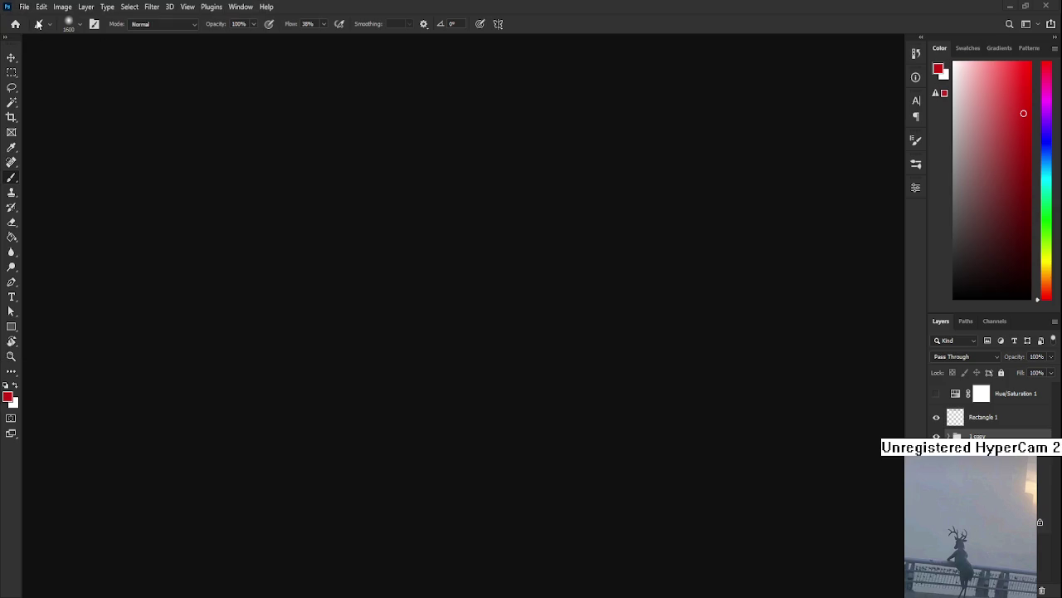
Create a new blank document and minimize the painting to reveal it.
key(ctrl+Tab)
click(214, 21)
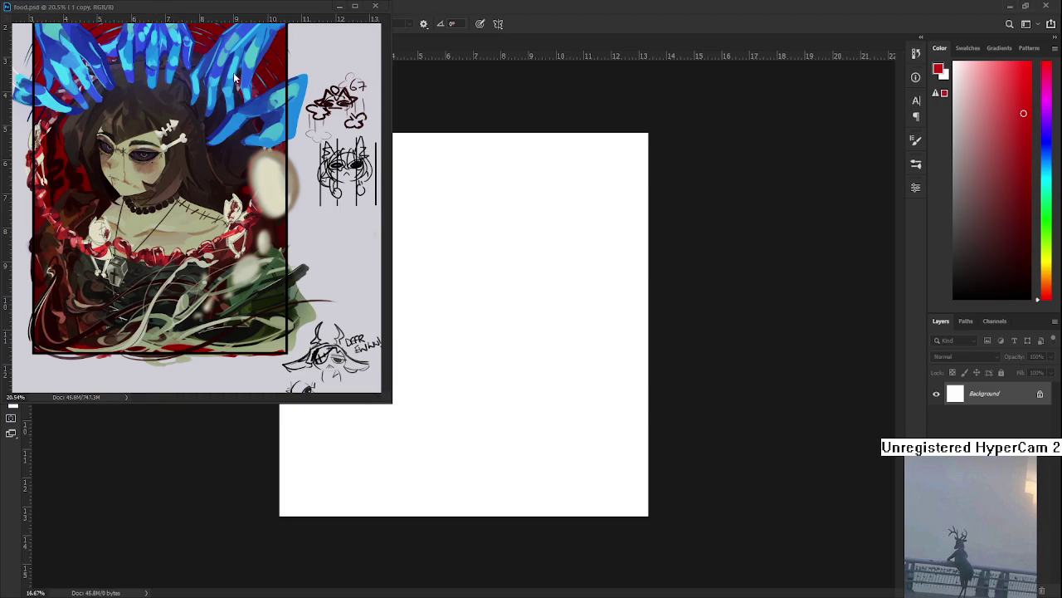
click(339, 7)
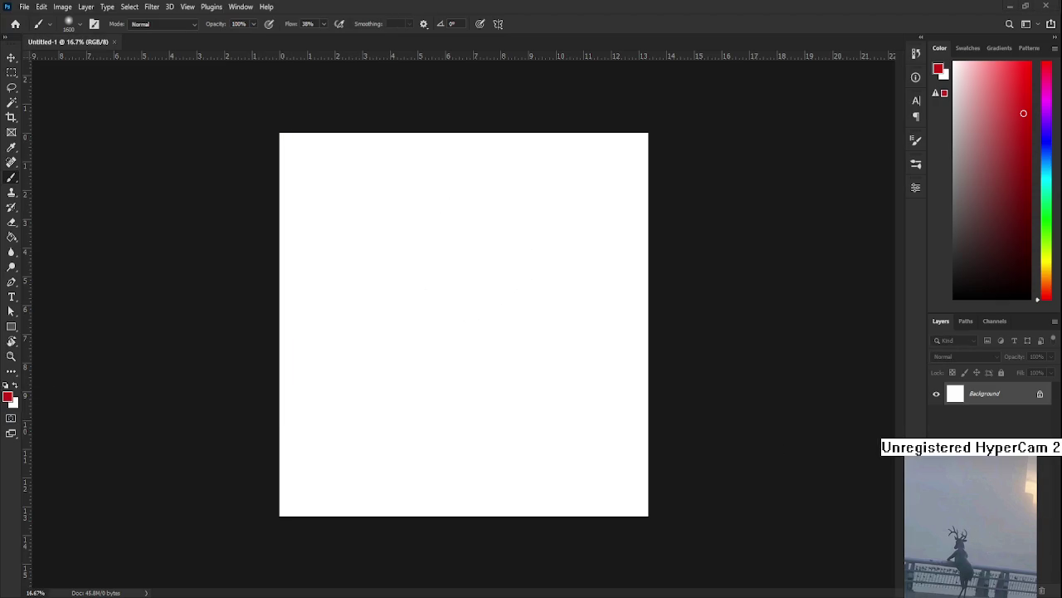
Fill the new canvas light grey, add an empty layer, and save it as noro.psd.
key(g)
click(581, 273)
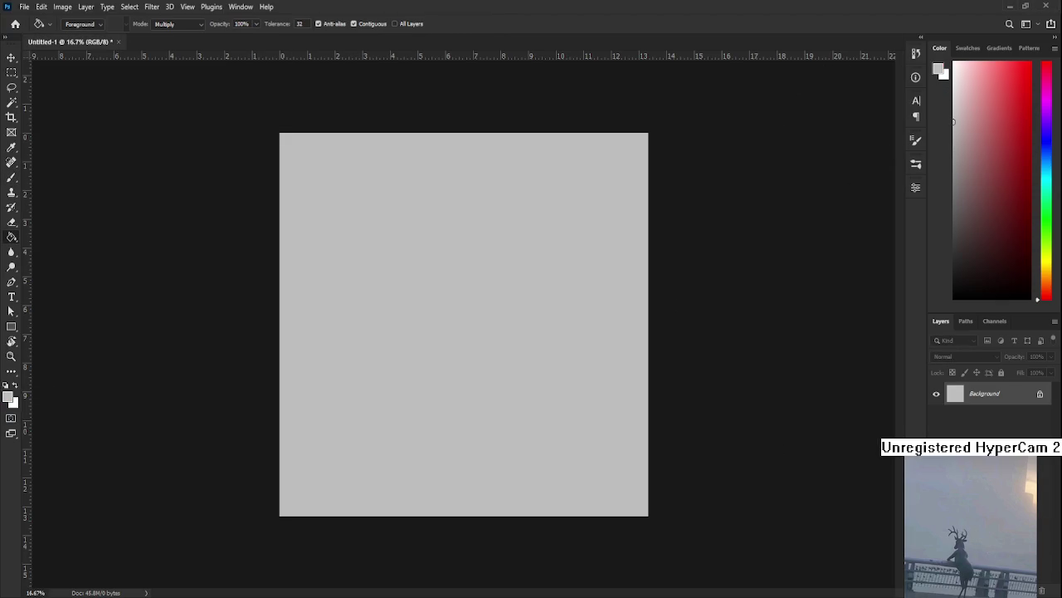
key(ctrl+shift+alt+n)
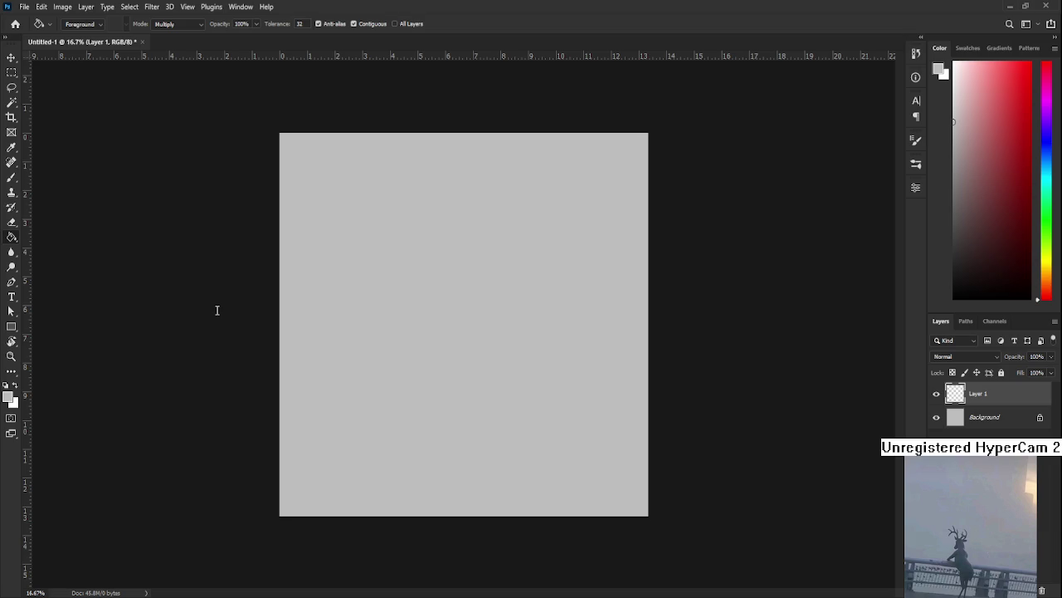
key(Return)
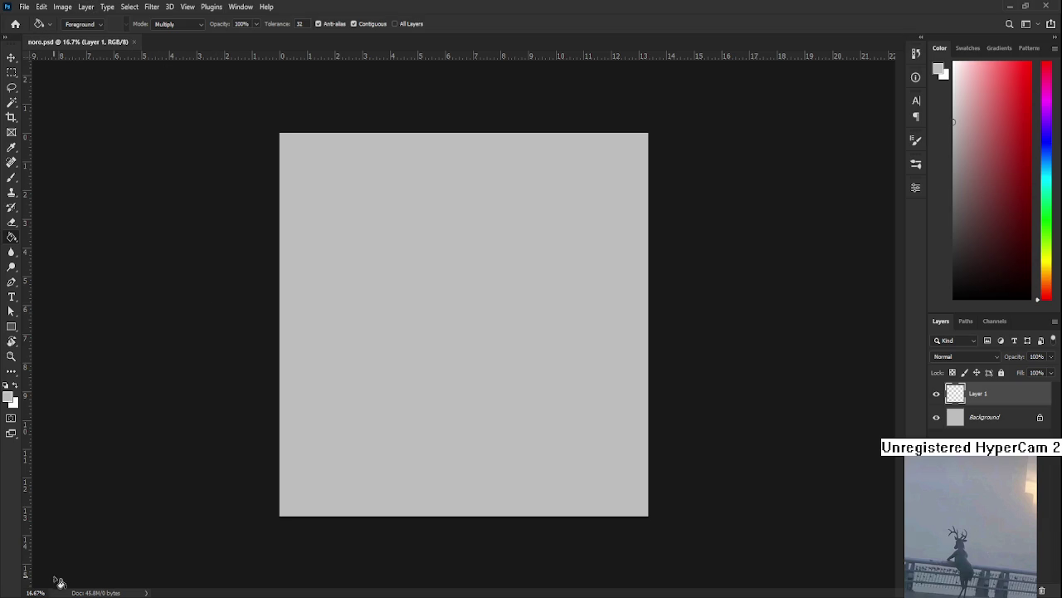
scroll(177, 172, up, 2)
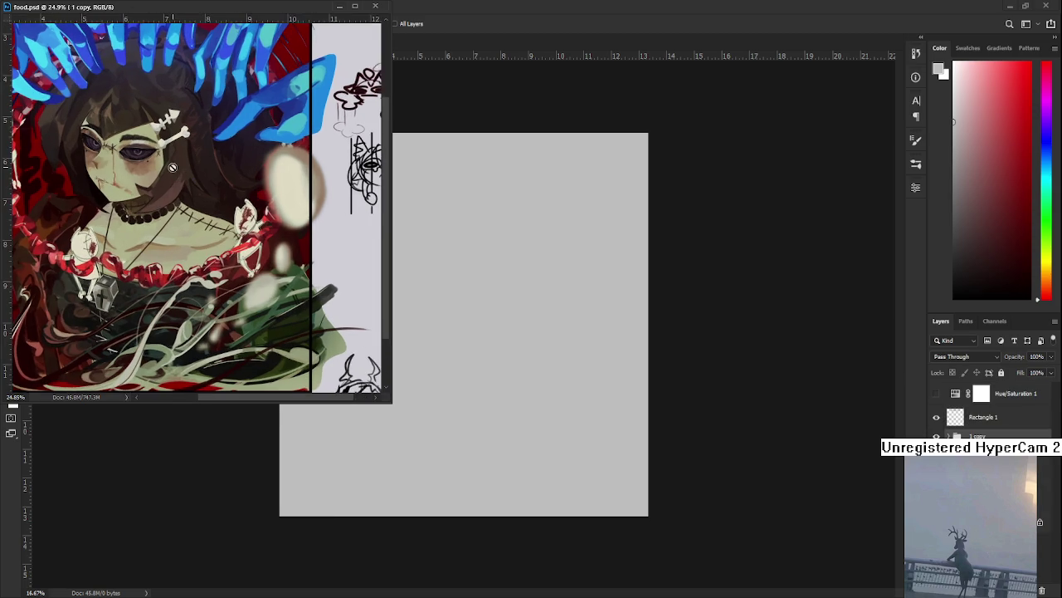
Make the food.psd reference window narrow and tall, and fit the grey canvas to the screen.
scroll(177, 172, down, 1)
mouse_move(177, 172)
mouse_down()
mouse_move(187, 232)
mouse_move(163, 206)
mouse_up()
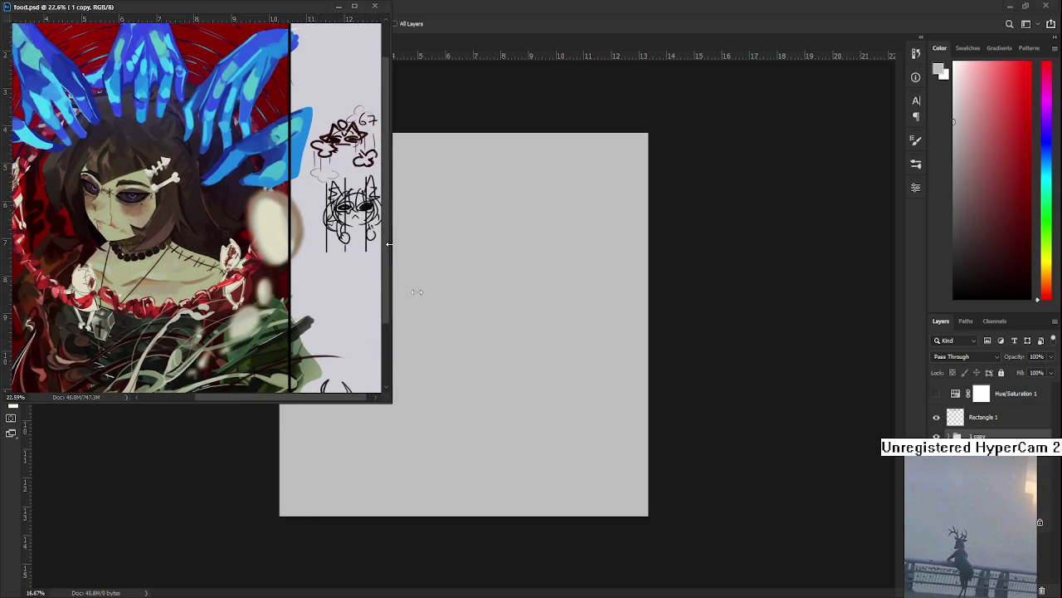
drag(390, 244, 301, 265)
drag(170, 400, 165, 488)
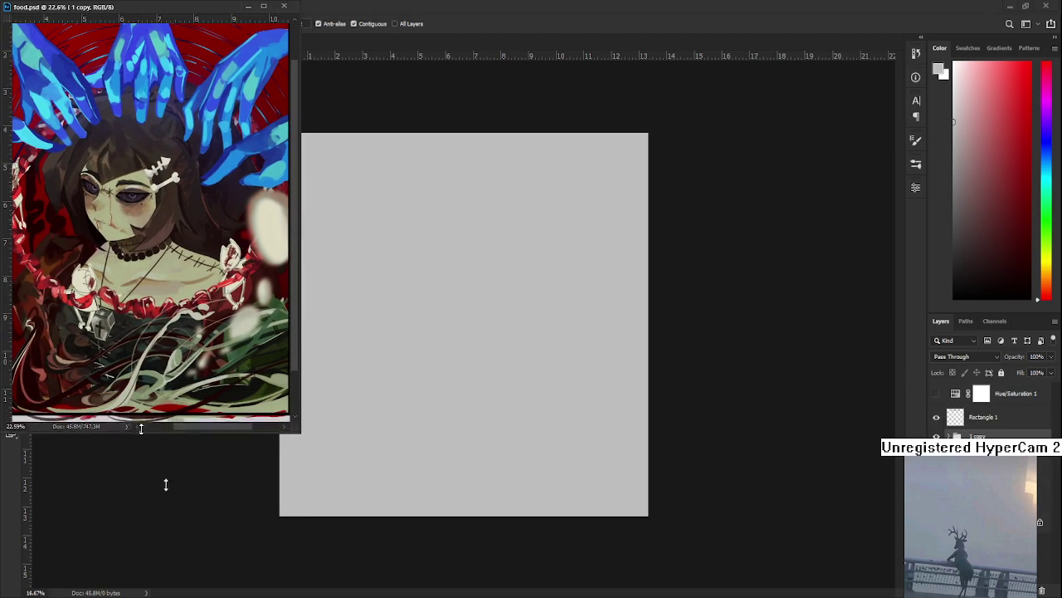
click(454, 452)
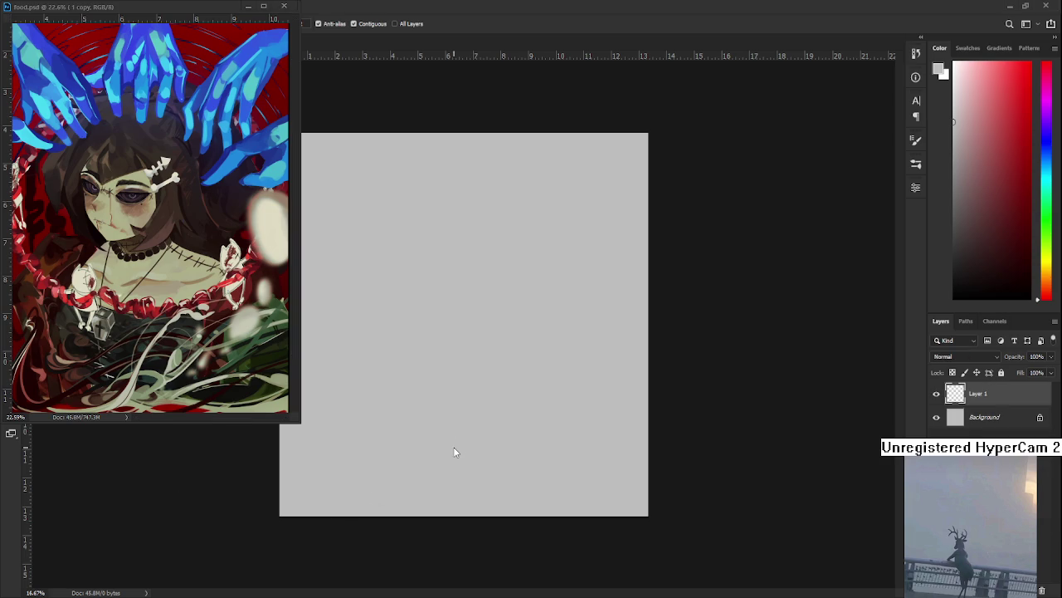
key(ctrl+0)
key(b)
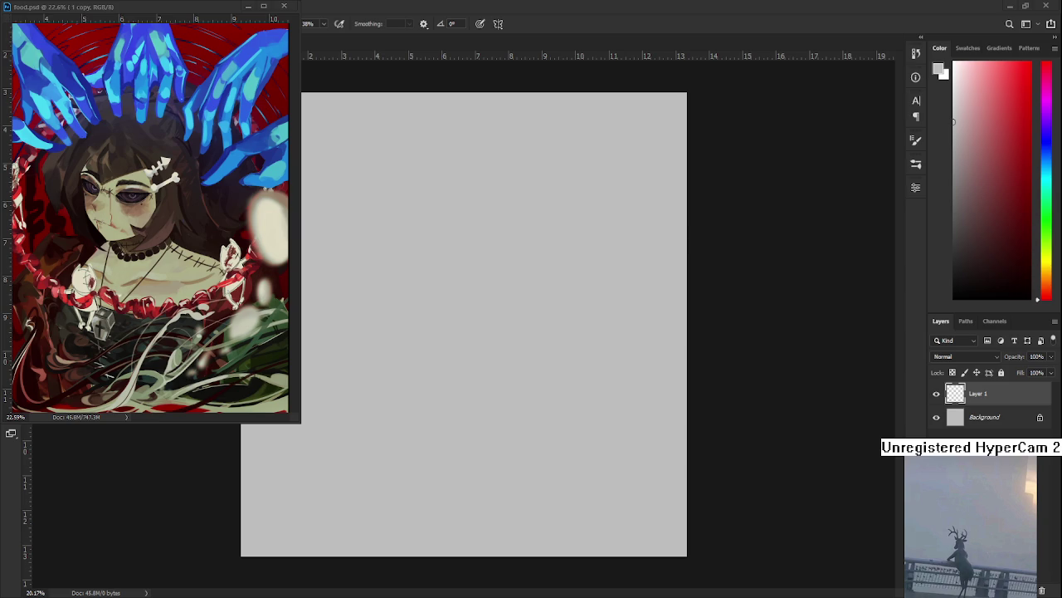
In black, sketch the word DINNER with the brush, undoing bad strokes.
click(954, 297)
drag(421, 326, 484, 473)
key(ctrl+z)
mouse_move(429, 306)
mouse_down()
mouse_move(448, 351)
mouse_move(427, 329)
mouse_up()
key(ctrl+z)
key(ctrl+z)
mouse_move(441, 305)
mouse_down()
mouse_move(440, 322)
mouse_move(461, 297)
mouse_move(466, 309)
mouse_move(481, 278)
mouse_up()
mouse_move(471, 299)
mouse_down()
mouse_move(484, 295)
mouse_move(472, 288)
mouse_move(485, 304)
mouse_up()
key(ctrl+z)
key(ctrl+z)
key(ctrl+z)
drag(488, 302, 491, 283)
mouse_move(495, 284)
mouse_down()
mouse_move(507, 257)
mouse_move(529, 287)
mouse_up()
mouse_move(470, 346)
mouse_down()
mouse_move(455, 365)
mouse_move(468, 372)
mouse_up()
Sketch the word EAT beneath DINNER.
mouse_move(453, 355)
mouse_down()
mouse_move(479, 344)
mouse_move(483, 362)
mouse_move(487, 327)
mouse_up()
drag(486, 327, 493, 347)
drag(505, 344, 501, 324)
drag(488, 331, 513, 312)
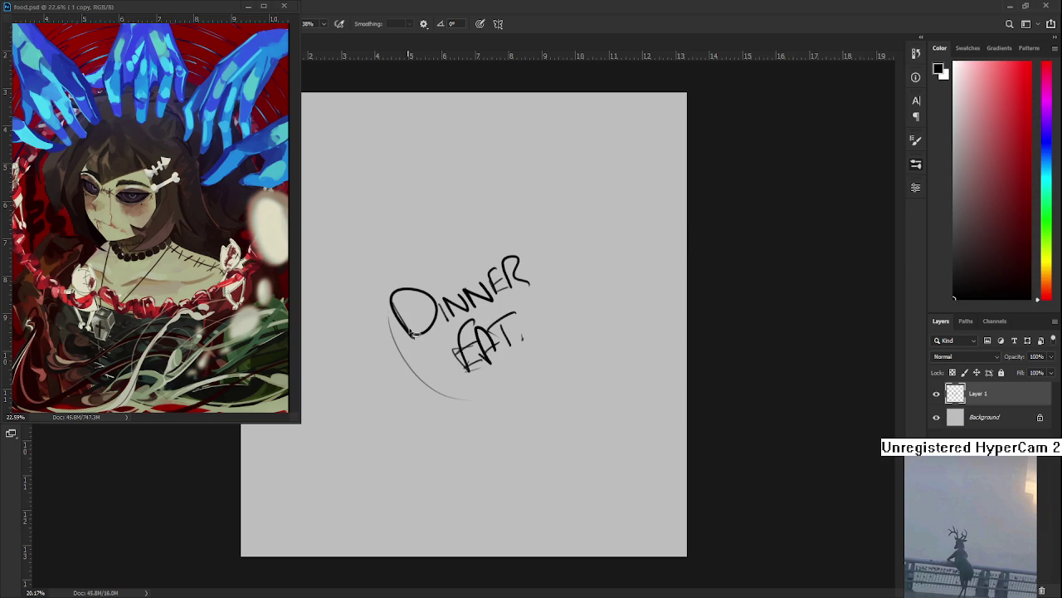
Lasso and delete the Dinner EAT lettering, zoom in, and dismiss the floating food.psd window.
drag(444, 392, 438, 421)
key(Delete)
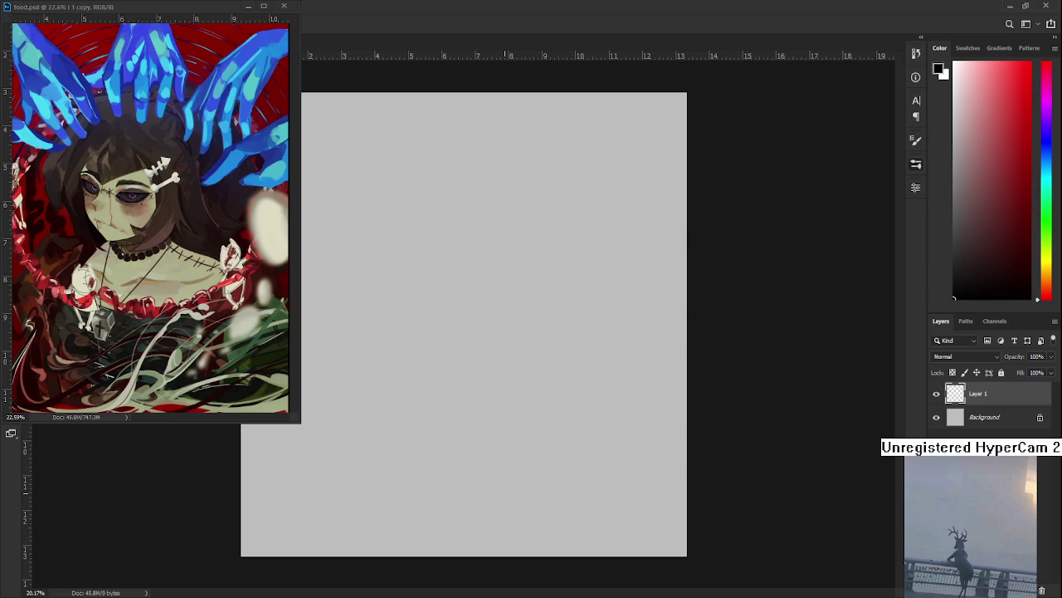
scroll(523, 407, up, 1)
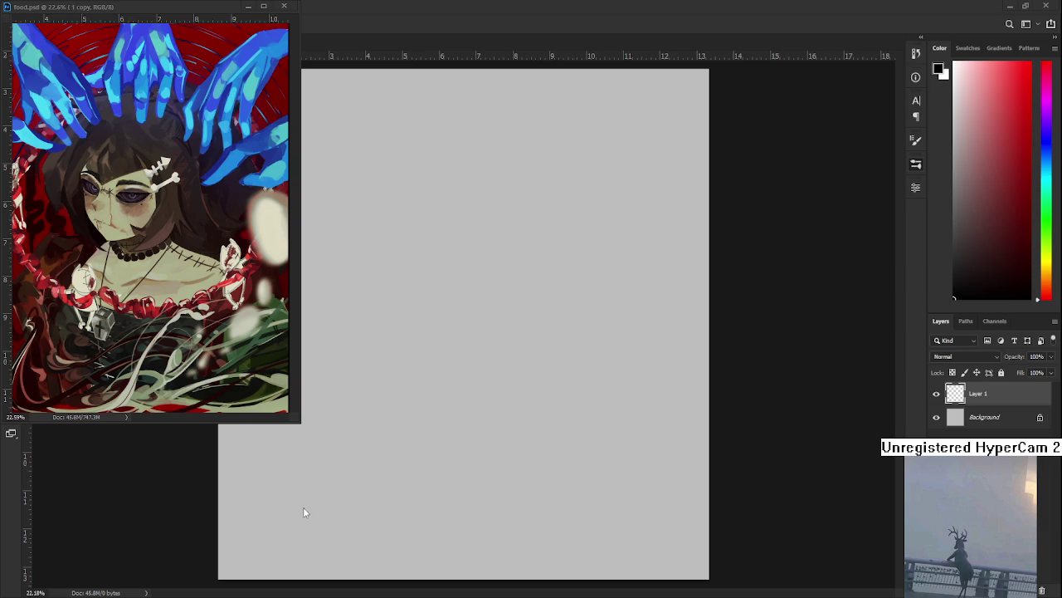
click(248, 7)
Open Market.psd from the Home recent files, scroll its layers, then return to noro.psd.
click(15, 23)
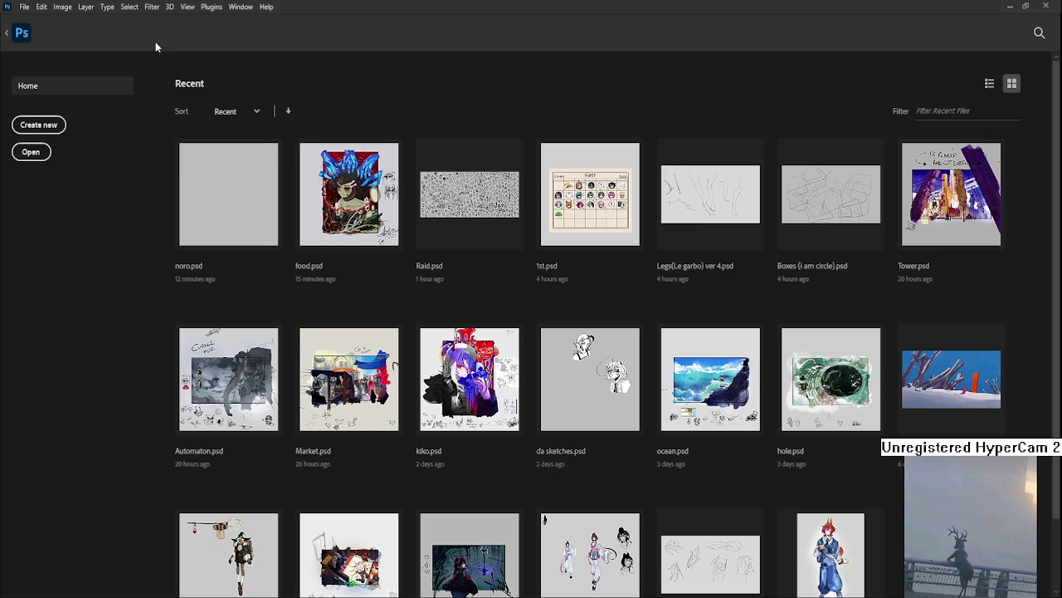
click(349, 377)
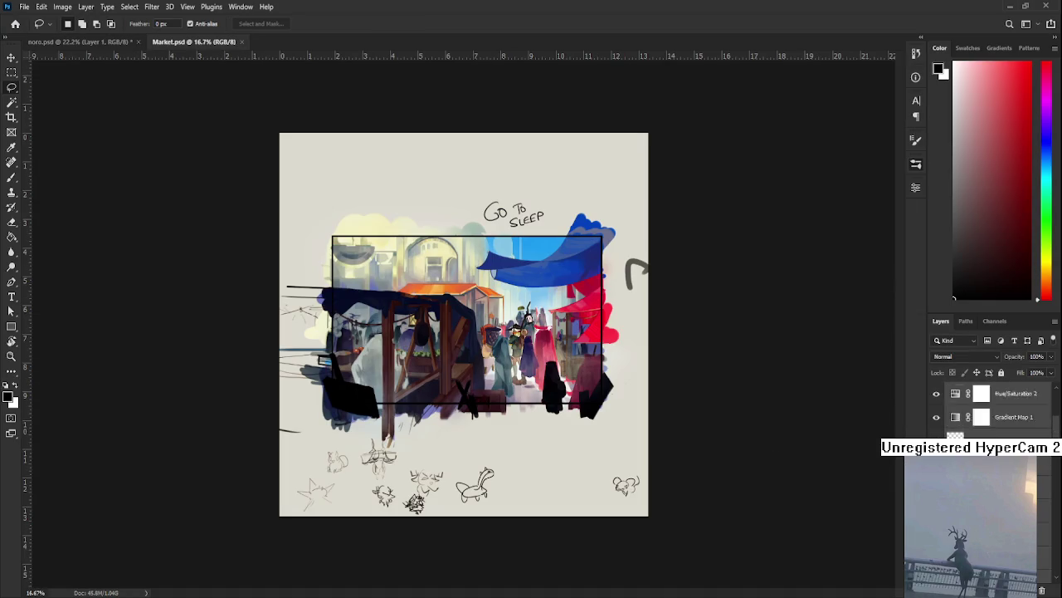
scroll(988, 411, down, 5)
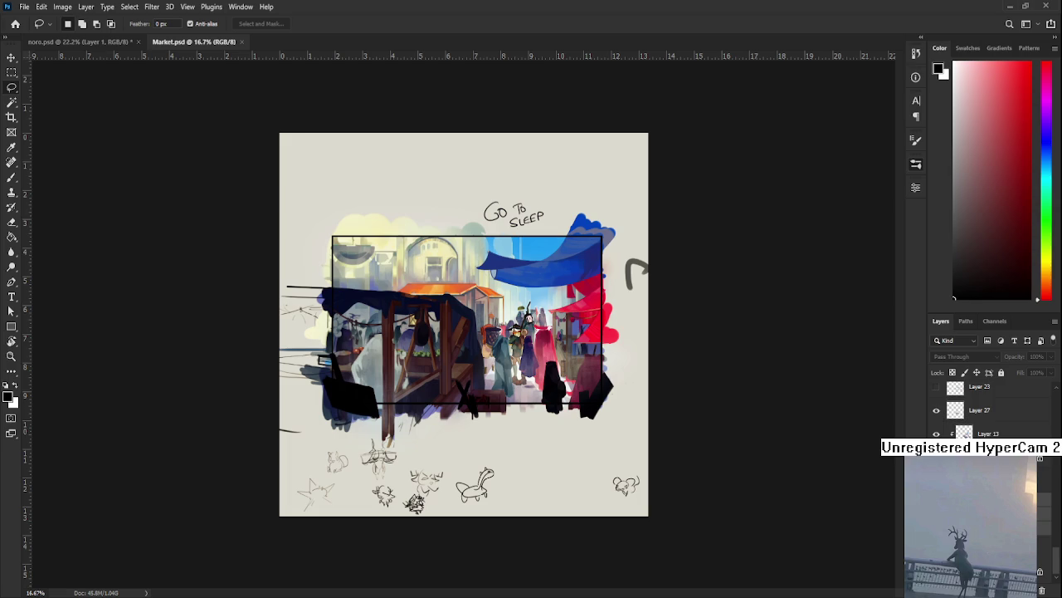
click(241, 41)
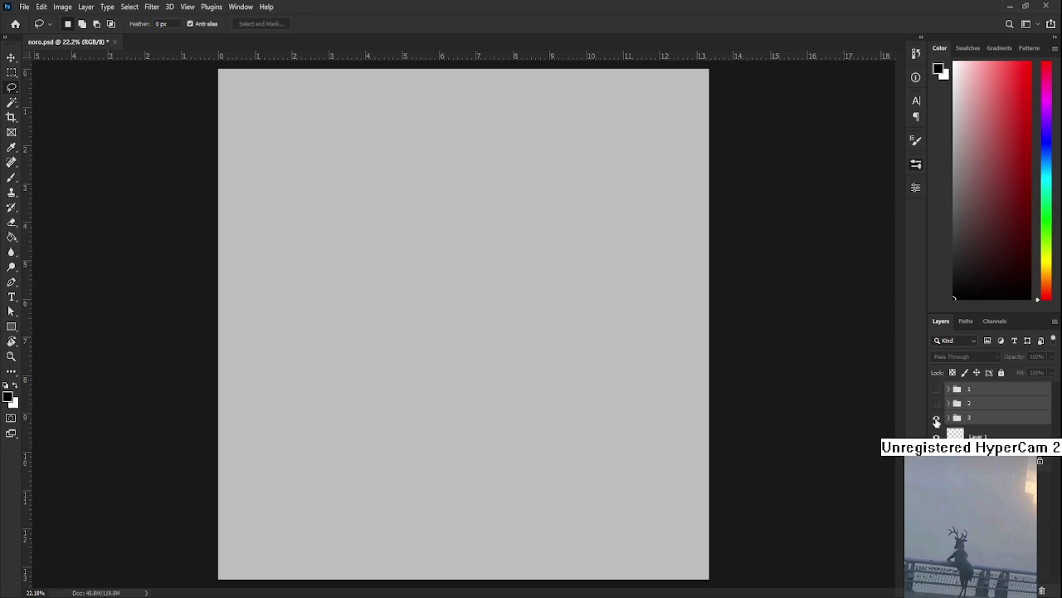
Show panel groups 1, 2 and 3 and nudge their sketches slightly right.
drag(936, 388, 937, 417)
click(948, 389)
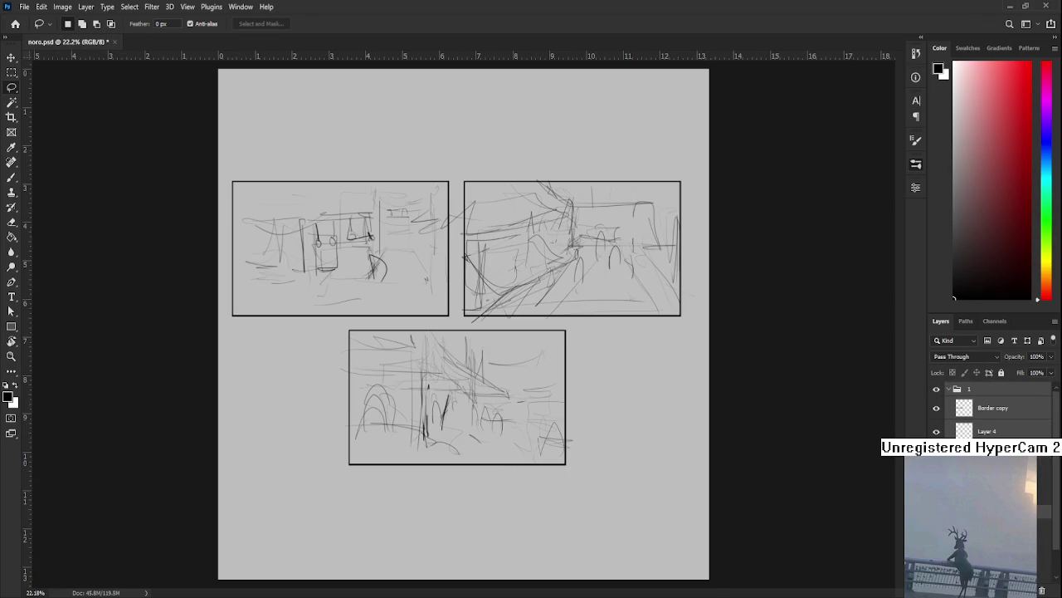
key(ctrl+t)
mouse_move(460, 338)
mouse_down()
mouse_move(469, 349)
mouse_move(459, 354)
mouse_up()
scroll(459, 355, down, 3)
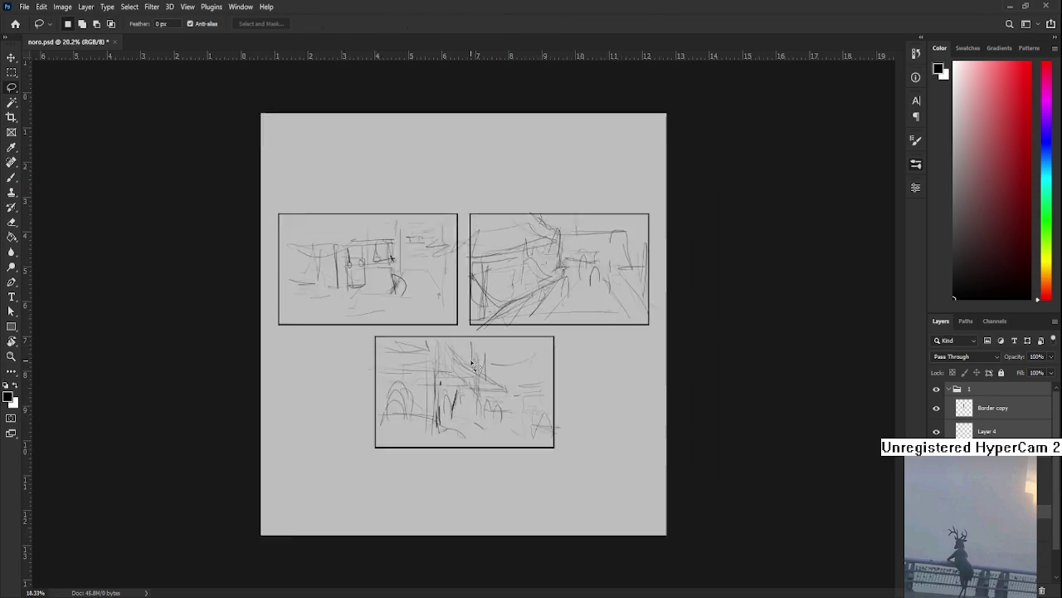
scroll(460, 357, up, 2)
key(Return)
Make Layer 4 active and marquee-select the area covering all three panels.
key(l)
click(988, 431)
key(m)
drag(243, 150, 688, 512)
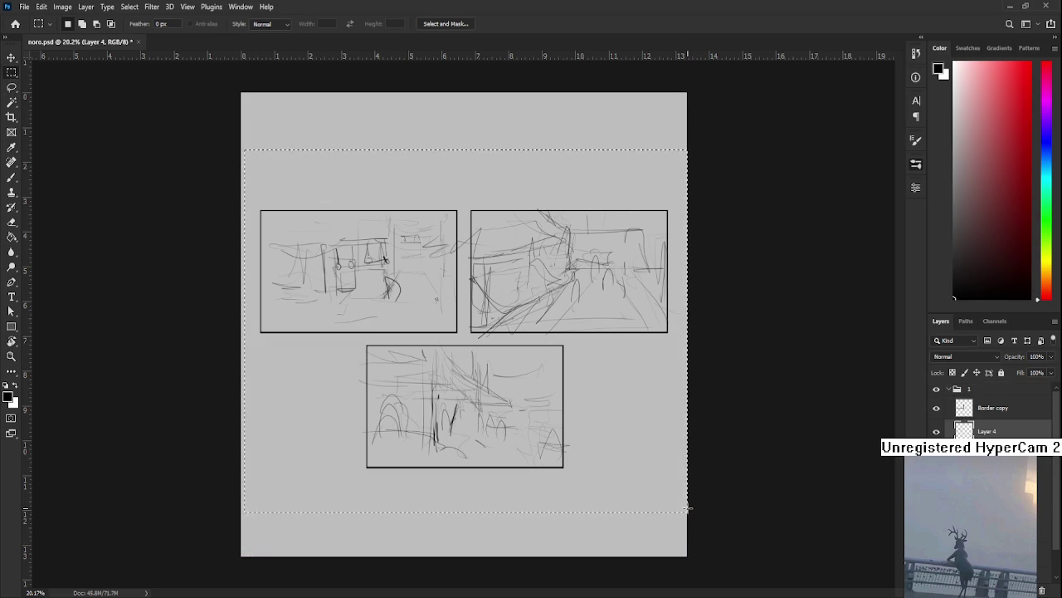
Delete the selected sketches from the top-left, top-right and bottom panel layers, then deselect.
key(Delete)
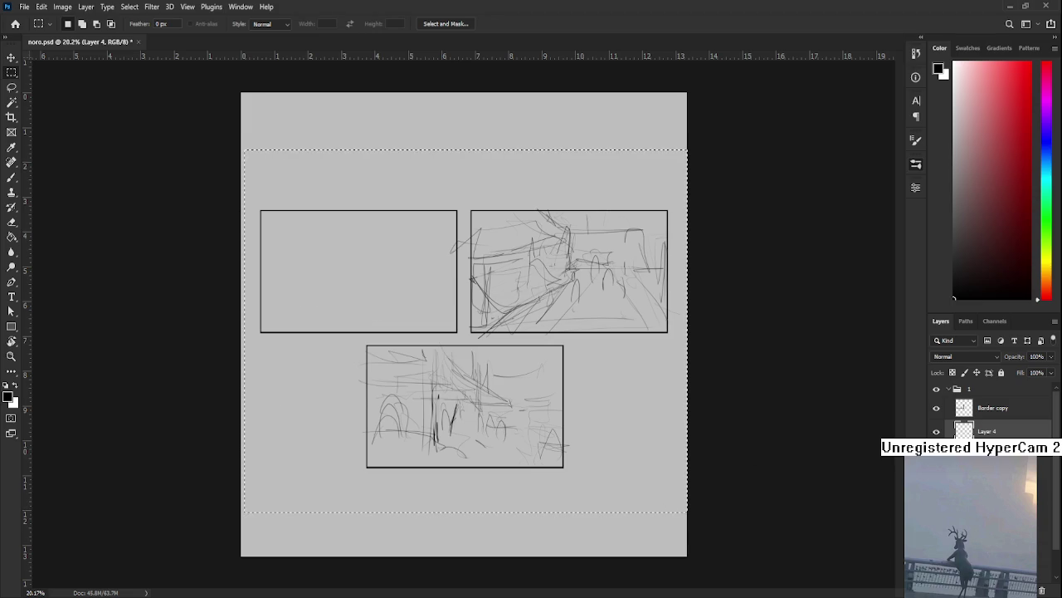
key(alt+bracketleft)
key(Delete)
key(alt+bracketleft)
key(Delete)
key(ctrl+d)
Return to Layer 4 with the Lasso, zoom in, and bring up the food.psd reference window.
key(l)
scroll(463, 232, up, 5)
scroll(463, 232, up, 1)
scroll(479, 290, down, 1)
scroll(481, 277, down, 1)
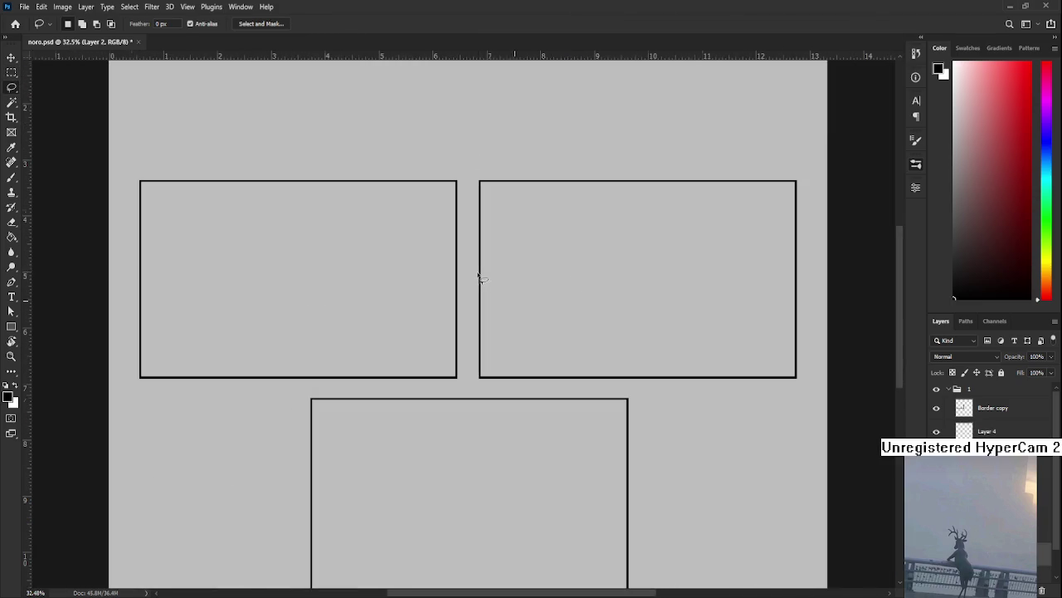
key(alt+bracketright)
key(alt+bracketright)
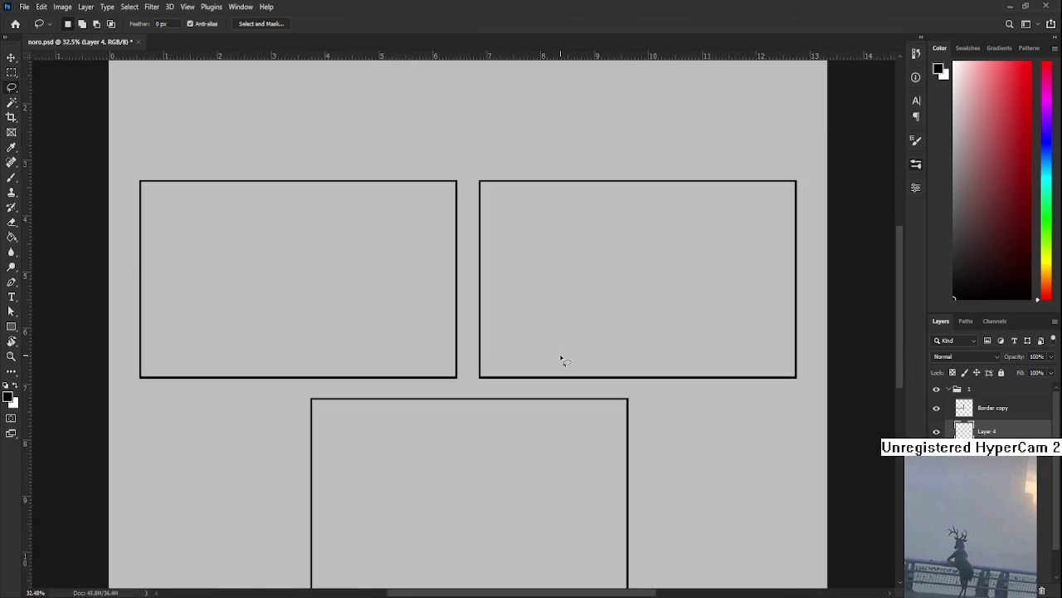
scroll(566, 359, up, 1)
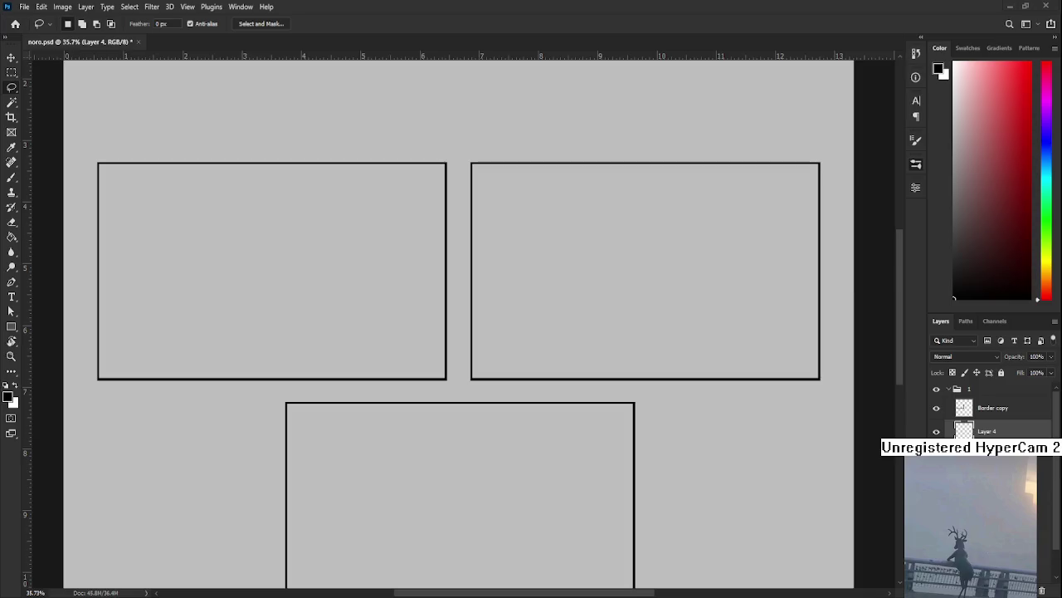
key(ctrl+Tab)
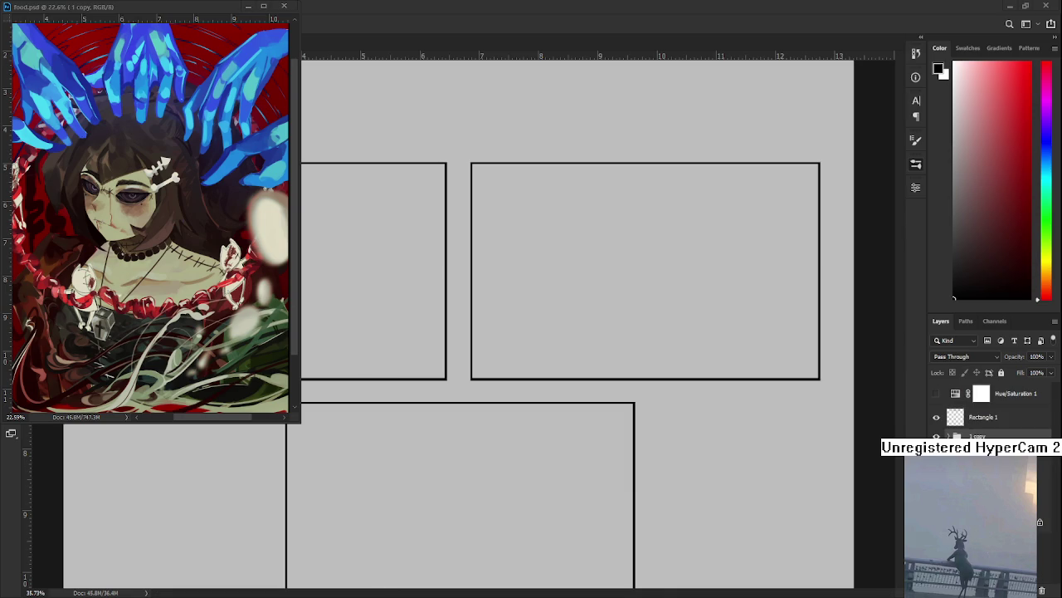
click(135, 12)
click(341, 206)
scroll(341, 206, up, 2)
scroll(398, 307, up, 2)
scroll(403, 304, up, 2)
drag(529, 345, 550, 359)
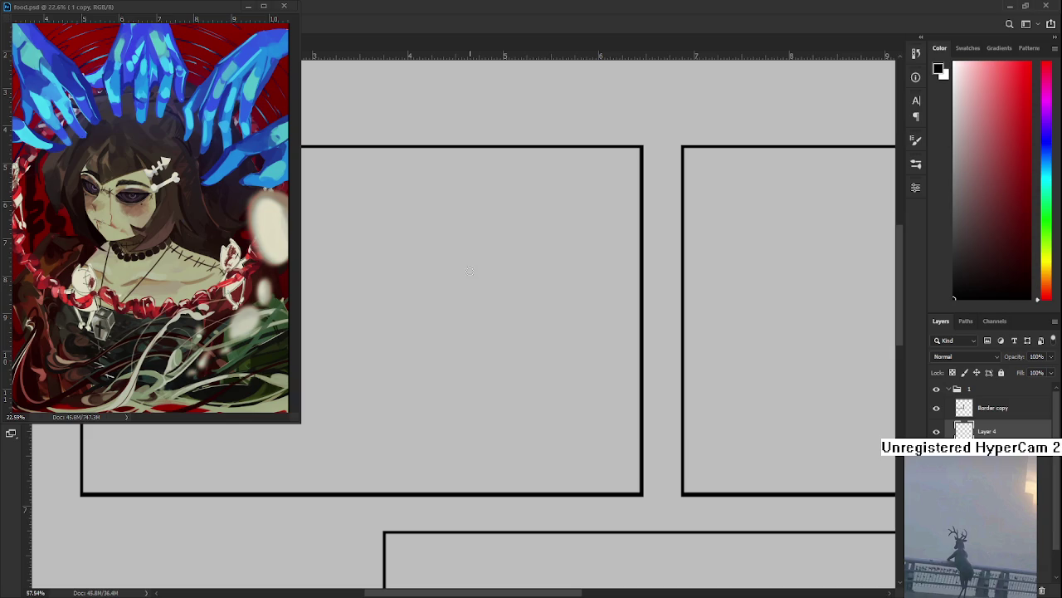
scroll(475, 328, up, 1)
drag(449, 304, 440, 367)
key(ctrl+z)
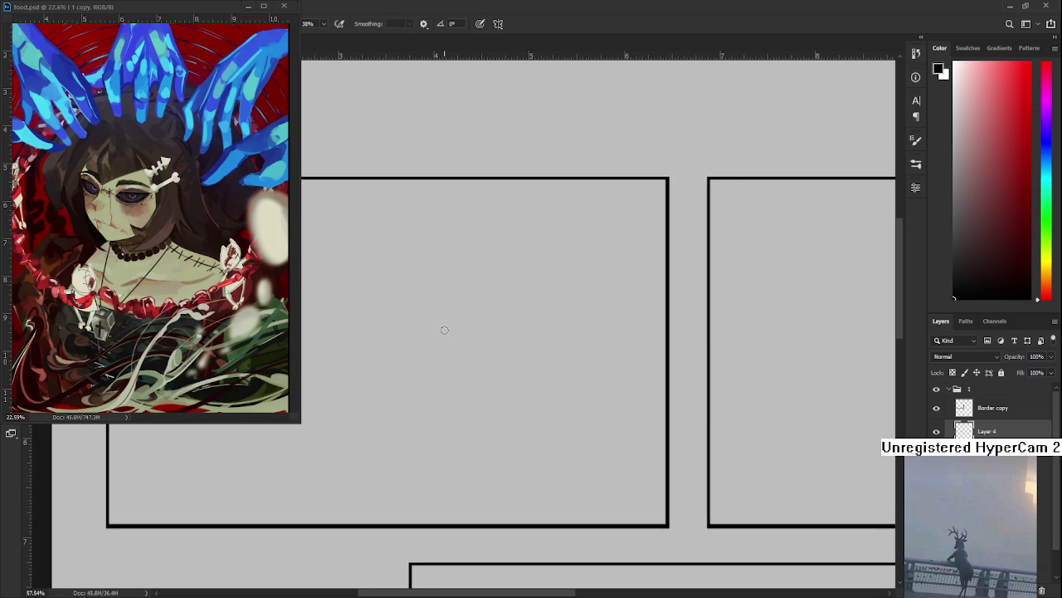
drag(399, 274, 422, 373)
key(ctrl+z)
scroll(543, 284, down, 2)
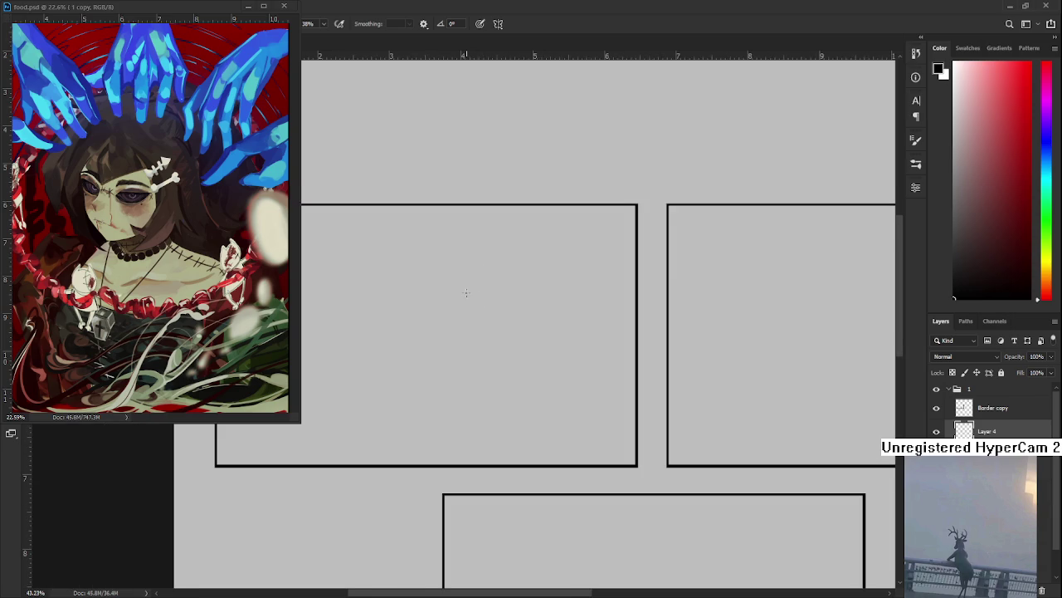
Draw a boxy head outline, then shrink it and move it up-right.
drag(471, 282, 470, 327)
mouse_move(470, 281)
mouse_down()
mouse_move(498, 289)
mouse_move(511, 341)
mouse_up()
drag(470, 281, 524, 279)
mouse_move(510, 339)
mouse_down()
mouse_move(516, 296)
mouse_move(544, 310)
mouse_up()
key(l)
key(ctrl+t)
mouse_move(550, 225)
mouse_down()
mouse_move(503, 274)
mouse_move(524, 263)
mouse_move(502, 301)
mouse_move(535, 332)
mouse_up()
key(Return)
Brush a leg below the head, erase its bottom end, and reposition the view.
key(b)
mouse_move(496, 306)
mouse_down()
mouse_move(533, 327)
mouse_move(520, 354)
mouse_move(508, 341)
mouse_move(521, 362)
mouse_move(528, 352)
mouse_up()
key(ctrl+z)
key(e)
drag(523, 364, 522, 347)
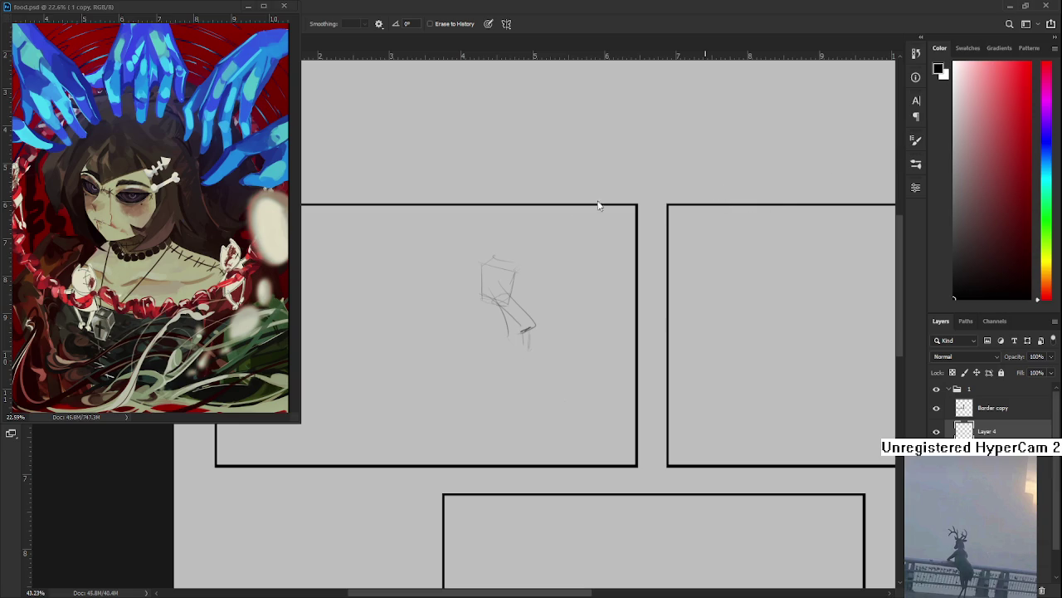
key(b)
drag(536, 343, 544, 413)
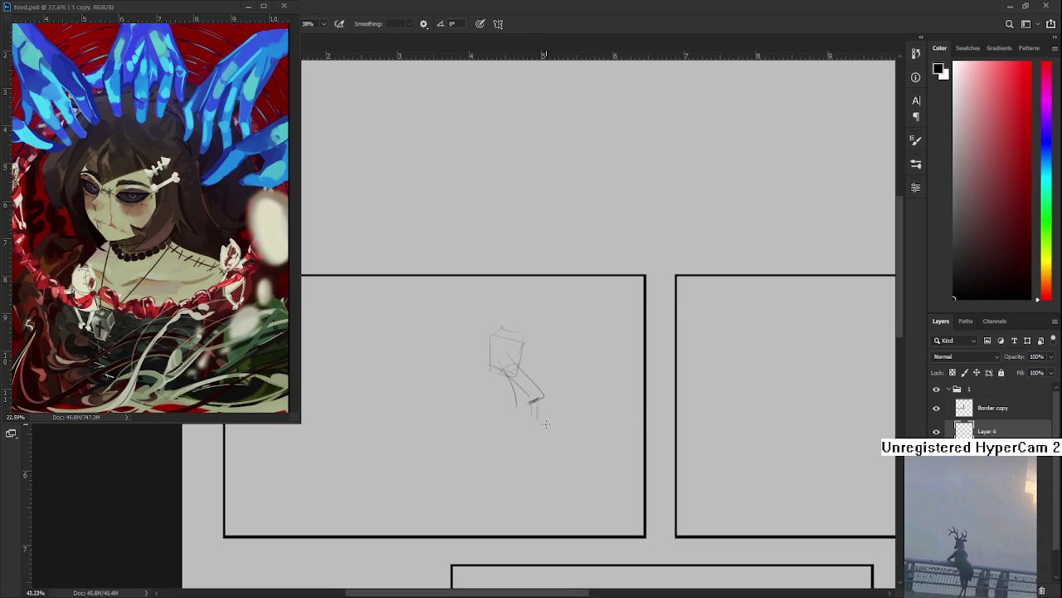
drag(548, 426, 509, 417)
Sketch slanted leg, foot and long diagonal strokes below the figure, undoing several attempts.
mouse_move(510, 405)
mouse_down()
mouse_move(507, 424)
mouse_move(513, 394)
mouse_move(502, 412)
mouse_up()
mouse_move(482, 370)
mouse_down()
mouse_move(523, 389)
mouse_move(508, 423)
mouse_move(536, 431)
mouse_move(514, 394)
mouse_move(539, 391)
mouse_move(488, 462)
mouse_move(491, 440)
mouse_up()
key(ctrl+z)
key(ctrl+z)
key(ctrl+z)
key(ctrl+z)
key(ctrl+z)
key(ctrl+z)
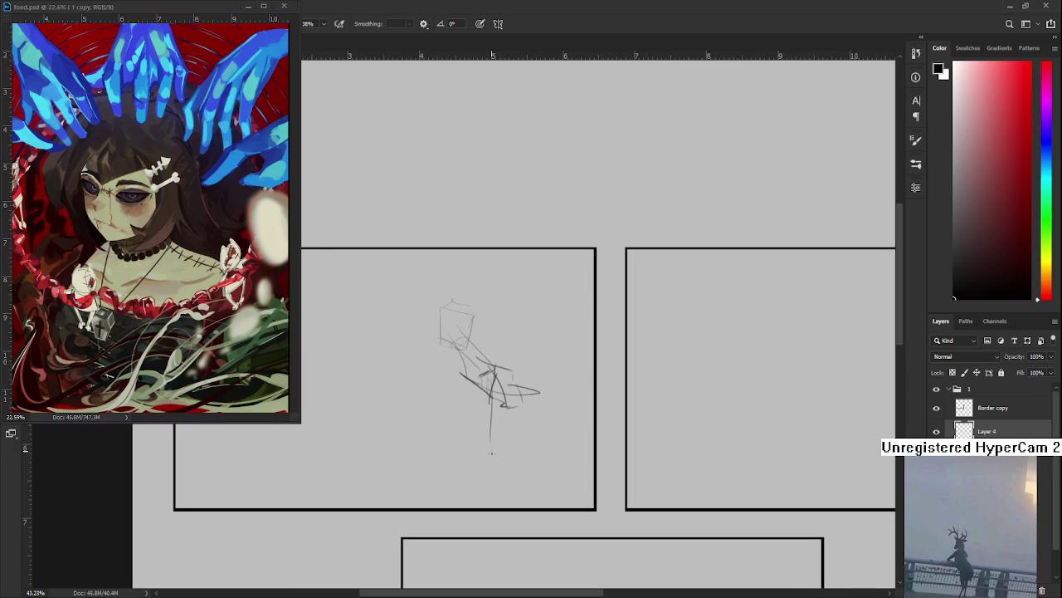
key(ctrl+z)
mouse_move(531, 384)
mouse_down()
mouse_move(501, 474)
mouse_move(513, 443)
mouse_up()
key(ctrl+z)
mouse_move(492, 463)
mouse_down()
mouse_move(532, 420)
mouse_move(524, 459)
mouse_move(491, 457)
mouse_up()
drag(439, 390, 498, 531)
key(ctrl+z)
key(ctrl+z)
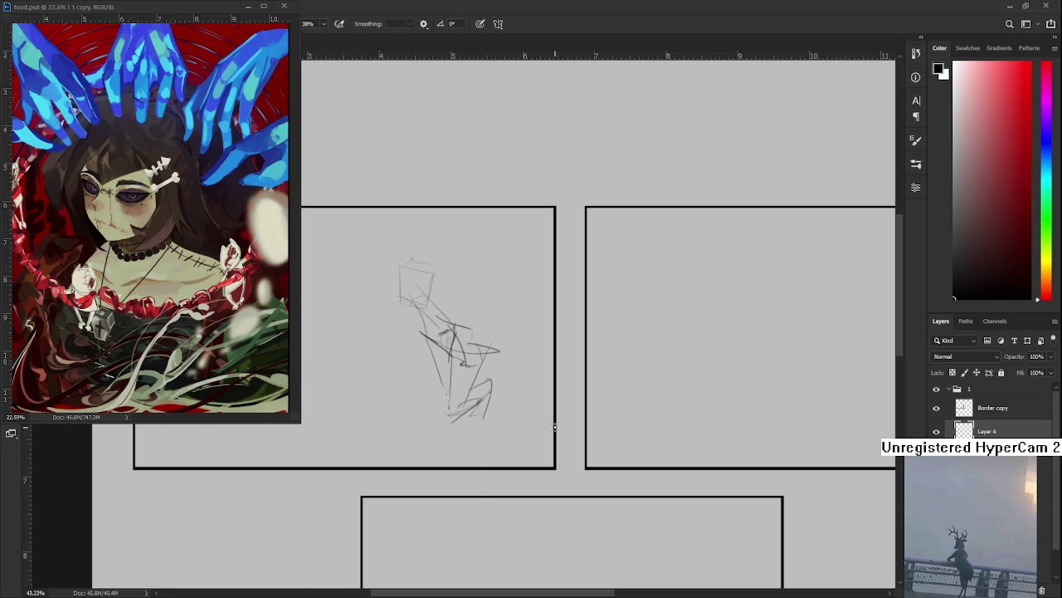
drag(463, 431, 496, 526)
key(ctrl+z)
Draw a long dark stroke down toward the lower panel in shorter pieces.
key(ctrl+z)
mouse_move(456, 418)
mouse_down()
mouse_move(506, 493)
mouse_move(502, 485)
mouse_up()
drag(475, 402, 513, 532)
key(ctrl+z)
mouse_move(475, 402)
mouse_down()
mouse_move(496, 466)
mouse_move(536, 516)
mouse_up()
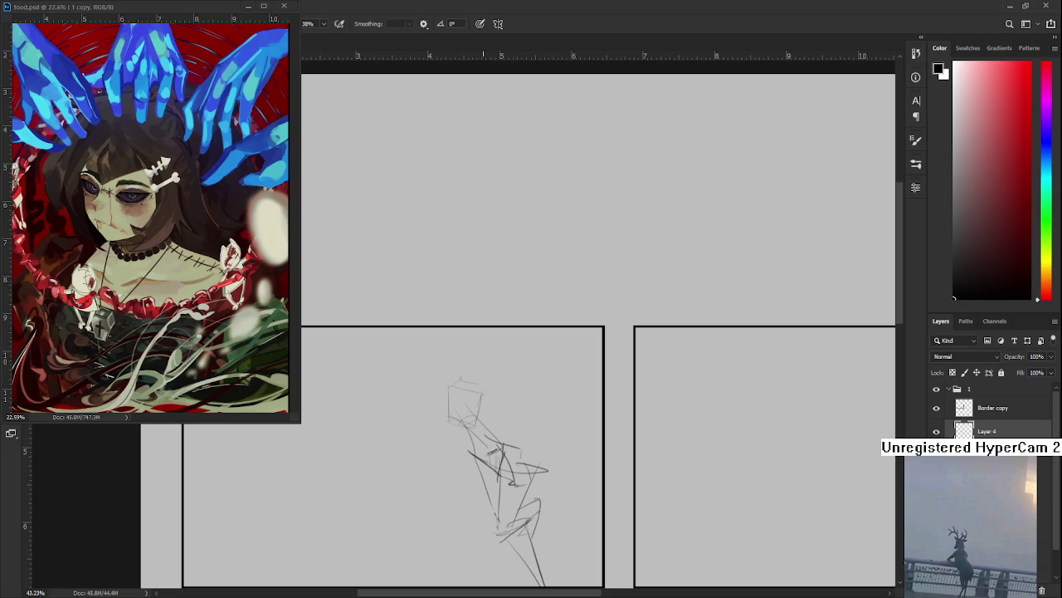
drag(502, 465, 474, 415)
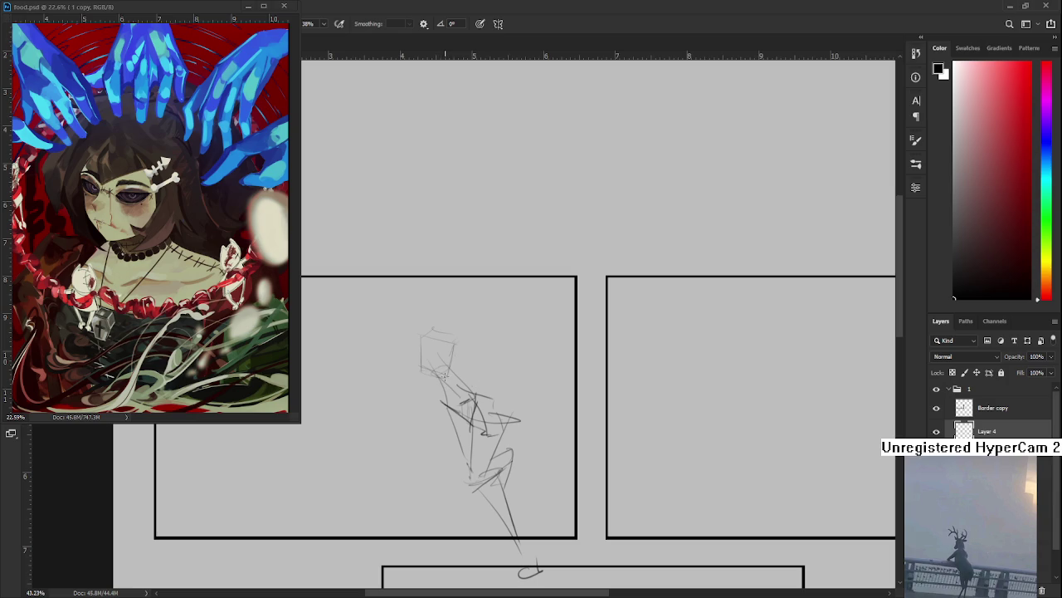
Sketch the torso with an arm reaching left, plus lighter strokes at the sketch's left end.
mouse_move(437, 372)
mouse_down()
mouse_move(432, 393)
mouse_move(404, 374)
mouse_move(418, 390)
mouse_move(360, 386)
mouse_move(352, 399)
mouse_move(387, 395)
mouse_up()
key(ctrl+z)
key(ctrl+z)
key(ctrl+z)
key(ctrl+z)
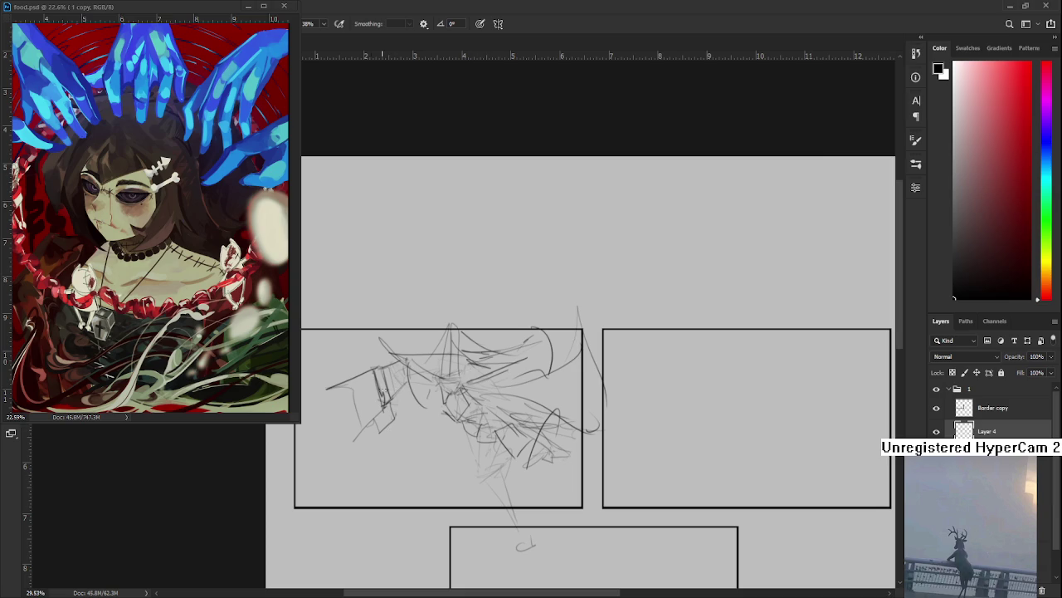
mouse_move(356, 391)
mouse_down()
mouse_move(339, 398)
mouse_move(336, 423)
mouse_move(351, 427)
mouse_up()
key(space)
drag(498, 398, 590, 365)
mouse_move(438, 366)
mouse_down()
mouse_move(358, 426)
mouse_move(375, 417)
mouse_move(359, 427)
mouse_move(384, 451)
mouse_up()
key(ctrl+z)
mouse_move(440, 390)
mouse_down()
mouse_move(395, 438)
mouse_move(425, 387)
mouse_move(448, 382)
mouse_up()
Rework the hand with darker lines, erasing as needed and undoing a stray diagonal.
key(e)
key(b)
mouse_move(470, 347)
mouse_down()
mouse_move(434, 398)
mouse_move(454, 382)
mouse_up()
mouse_move(484, 332)
mouse_down()
mouse_move(428, 370)
mouse_move(478, 347)
mouse_up()
mouse_move(505, 302)
mouse_down()
mouse_move(434, 365)
mouse_move(508, 310)
mouse_up()
key(e)
key(b)
drag(502, 362, 461, 394)
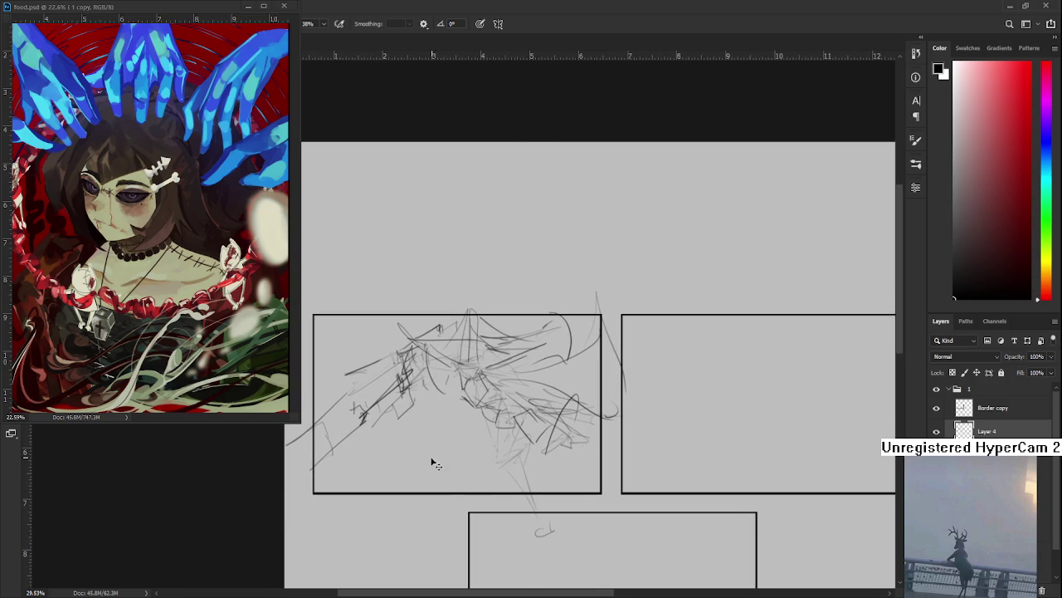
drag(420, 438, 446, 491)
key(ctrl+z)
Add curves along the figure's upper left and down its head.
drag(457, 406, 430, 437)
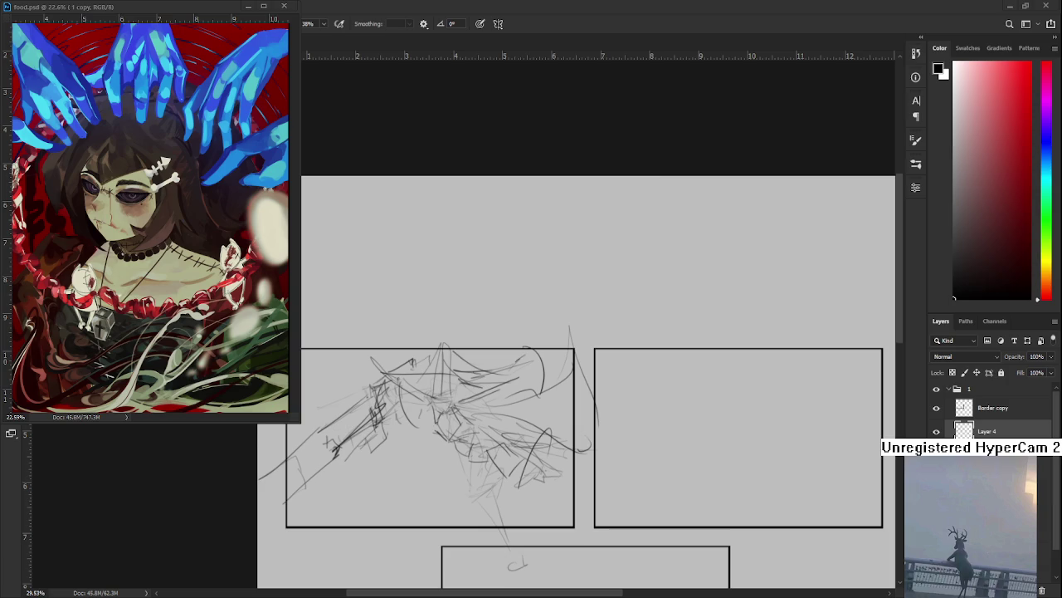
drag(410, 431, 456, 419)
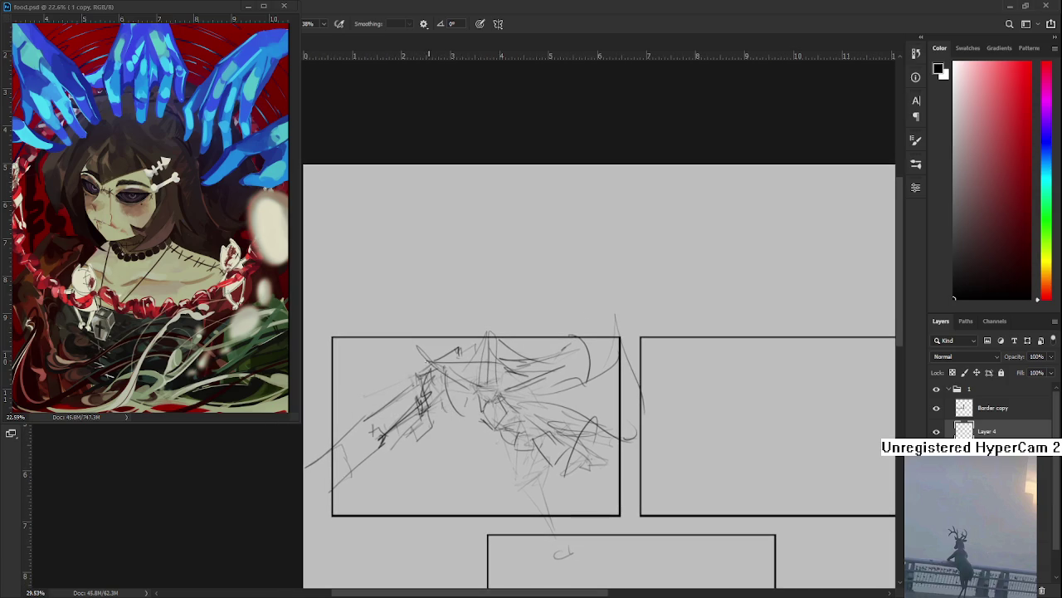
mouse_move(403, 341)
mouse_down()
mouse_move(415, 373)
mouse_move(452, 357)
mouse_up()
mouse_move(414, 383)
mouse_down()
mouse_move(412, 322)
mouse_move(440, 322)
mouse_move(443, 359)
mouse_move(405, 390)
mouse_move(452, 438)
mouse_move(453, 404)
mouse_move(475, 448)
mouse_move(433, 422)
mouse_move(448, 459)
mouse_move(444, 438)
mouse_move(440, 452)
mouse_move(455, 442)
mouse_move(455, 467)
mouse_move(463, 444)
mouse_up()
key(ctrl+z)
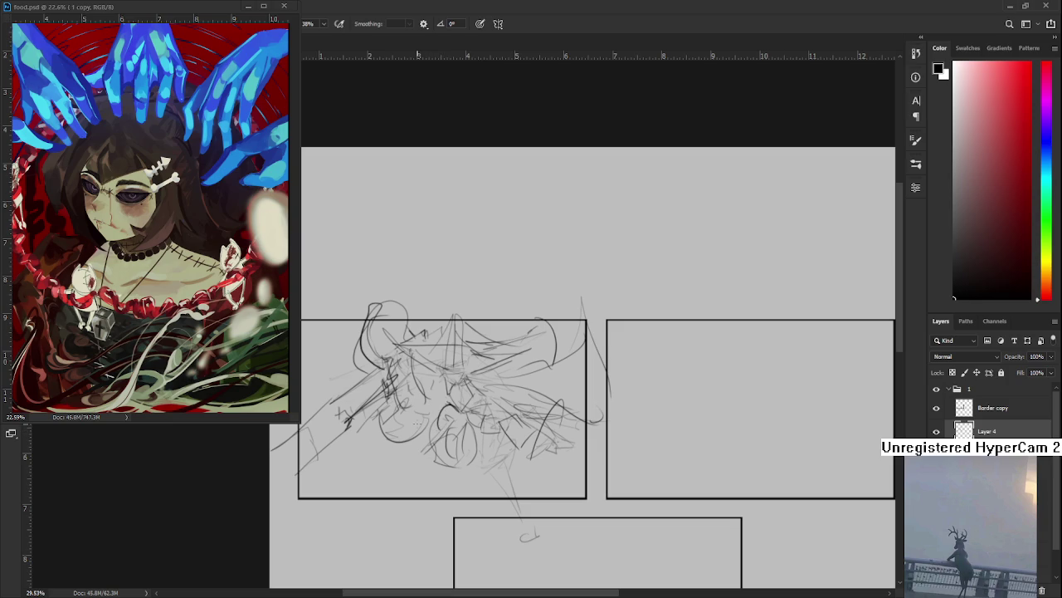
Add lower-body and diagonal strokes at the lower left, then lasso those strokes.
drag(433, 430, 438, 470)
mouse_move(440, 429)
mouse_down()
mouse_move(465, 428)
mouse_move(454, 464)
mouse_move(377, 480)
mouse_move(418, 471)
mouse_move(453, 431)
mouse_up()
mouse_move(415, 465)
mouse_down()
mouse_move(451, 440)
mouse_move(405, 491)
mouse_move(380, 482)
mouse_up()
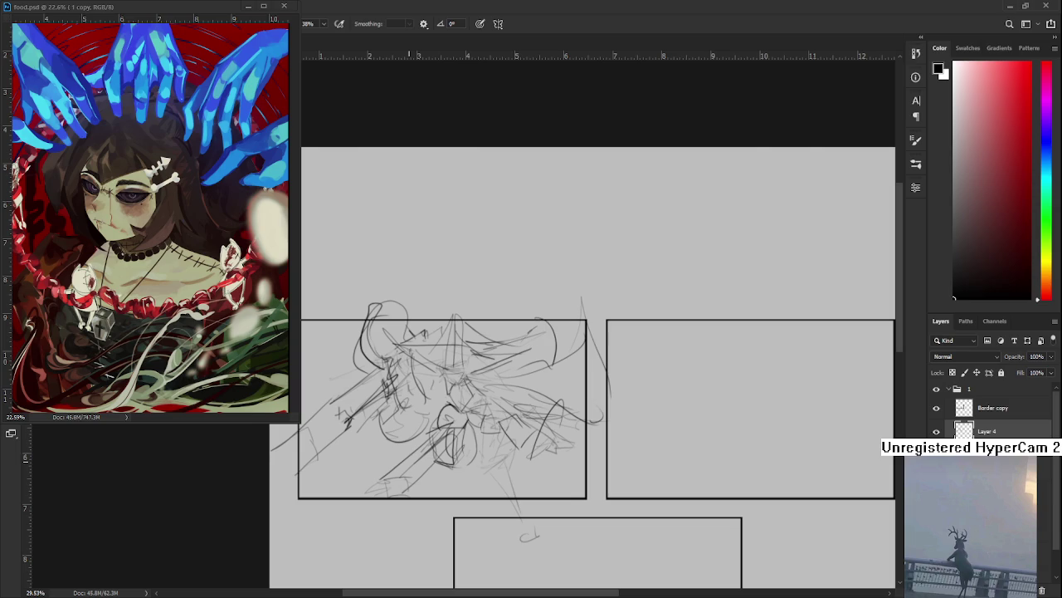
mouse_move(368, 443)
mouse_down()
mouse_move(440, 434)
mouse_move(342, 490)
mouse_up()
drag(390, 361, 384, 480)
Try skewing the selected strokes upward, cancel it, and undo the last left stroke.
key(ctrl+t)
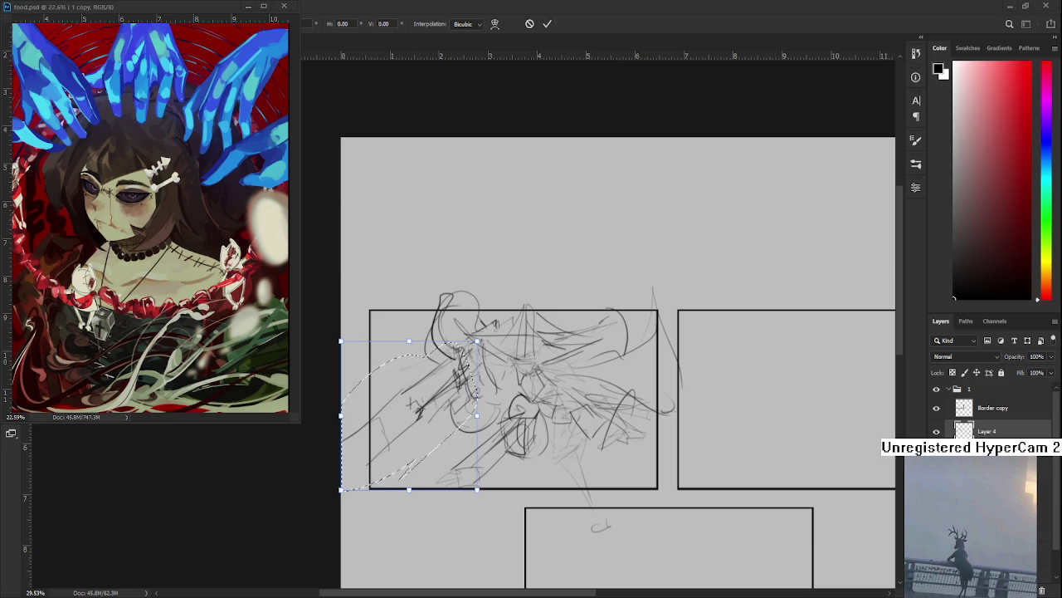
mouse_move(341, 417)
mouse_down()
mouse_move(373, 395)
mouse_move(364, 390)
mouse_move(379, 400)
mouse_move(384, 378)
mouse_move(389, 420)
mouse_move(386, 397)
mouse_move(354, 419)
mouse_move(365, 439)
mouse_up()
key(Escape)
key(ctrl+z)
Draw dark strokes, a diagonal and short verticals on the gun's left end.
mouse_move(391, 399)
mouse_down()
mouse_move(387, 427)
mouse_move(360, 457)
mouse_up()
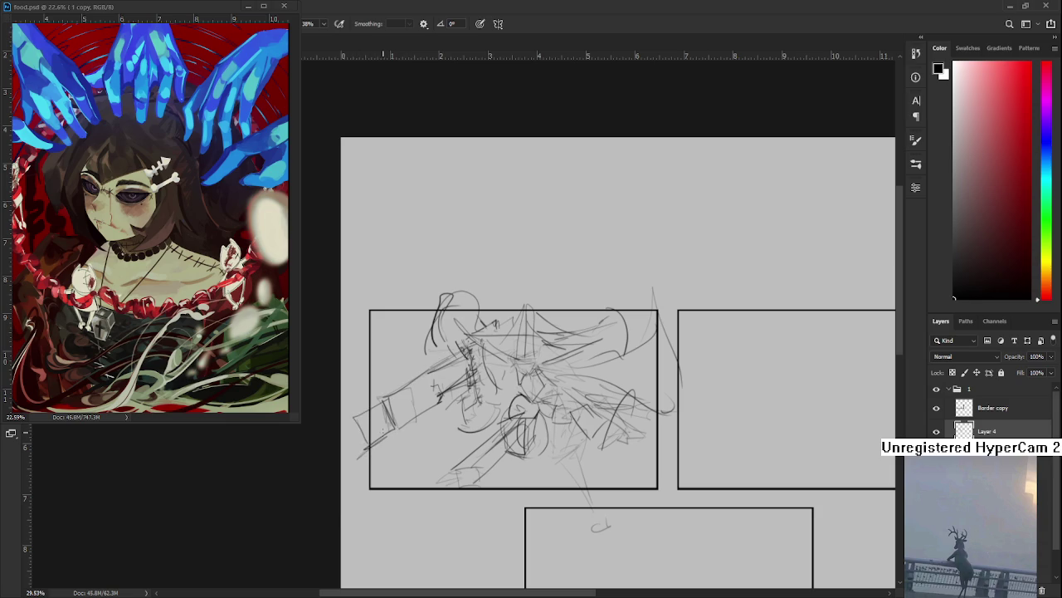
mouse_move(386, 405)
mouse_down()
mouse_move(381, 435)
mouse_move(435, 405)
mouse_move(415, 410)
mouse_move(429, 397)
mouse_move(414, 415)
mouse_up()
mouse_move(419, 375)
mouse_down()
mouse_move(413, 411)
mouse_move(408, 400)
mouse_move(399, 423)
mouse_move(436, 389)
mouse_move(422, 399)
mouse_up()
key(e)
key(b)
key(e)
key(b)
Redraw the gun's left side, add faint marks, and hatch shading onto it.
mouse_move(410, 402)
mouse_down()
mouse_move(407, 423)
mouse_move(364, 435)
mouse_move(426, 389)
mouse_move(452, 390)
mouse_up()
key(e)
key(b)
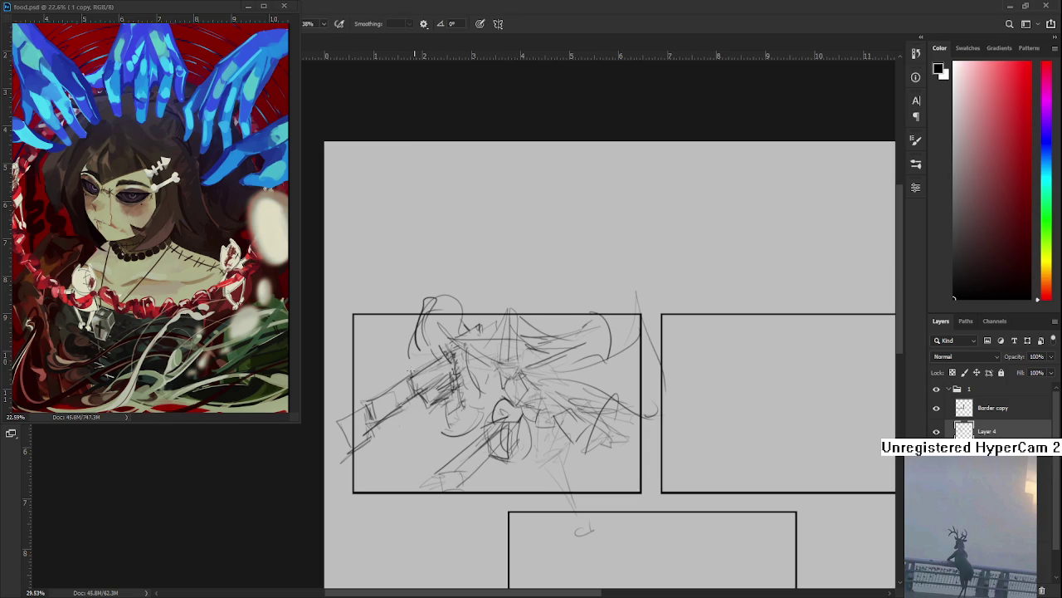
drag(415, 370, 415, 365)
drag(405, 380, 364, 406)
Lasso the gun sketch and skew it so it tilts upward.
key(l)
drag(412, 429, 463, 406)
key(ctrl+t)
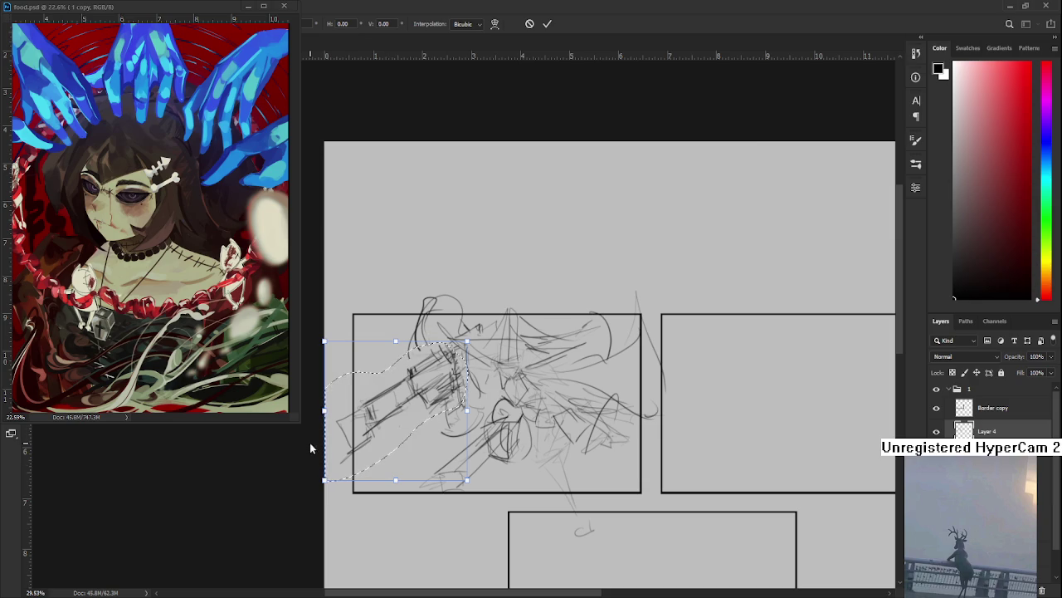
mouse_move(324, 410)
mouse_down()
mouse_move(351, 377)
mouse_move(367, 387)
mouse_up()
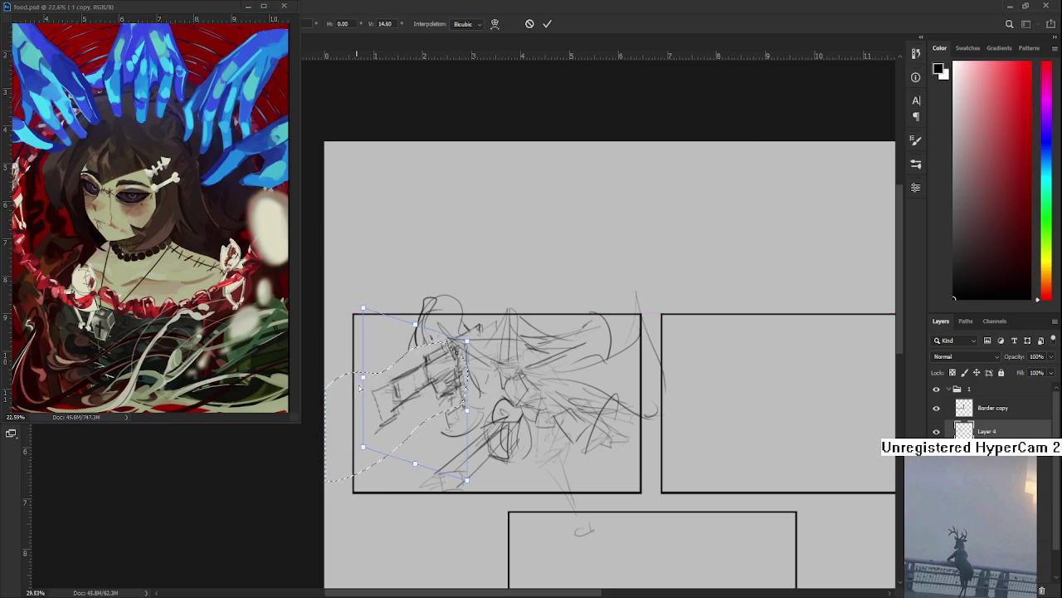
key(Return)
Redraw the gun's end as a boxy outline across several undone attempts.
mouse_move(380, 383)
mouse_down()
mouse_move(398, 388)
mouse_move(399, 420)
mouse_up()
key(ctrl+z)
mouse_move(383, 385)
mouse_down()
mouse_move(386, 420)
mouse_move(396, 422)
mouse_move(418, 370)
mouse_move(390, 419)
mouse_up()
key(ctrl+z)
key(ctrl+z)
mouse_move(387, 414)
mouse_down()
mouse_move(395, 420)
mouse_move(424, 371)
mouse_up()
key(ctrl+z)
mouse_move(418, 372)
mouse_down()
mouse_move(420, 407)
mouse_move(419, 373)
mouse_move(398, 416)
mouse_move(421, 404)
mouse_move(423, 381)
mouse_move(423, 402)
mouse_move(430, 369)
mouse_move(454, 352)
mouse_up()
key(ctrl+z)
Add dark strokes beside the chest and a long line trailing left from the gun.
mouse_move(448, 357)
mouse_down()
mouse_move(455, 351)
mouse_move(445, 402)
mouse_move(432, 366)
mouse_move(448, 420)
mouse_move(446, 393)
mouse_up()
key(e)
key(b)
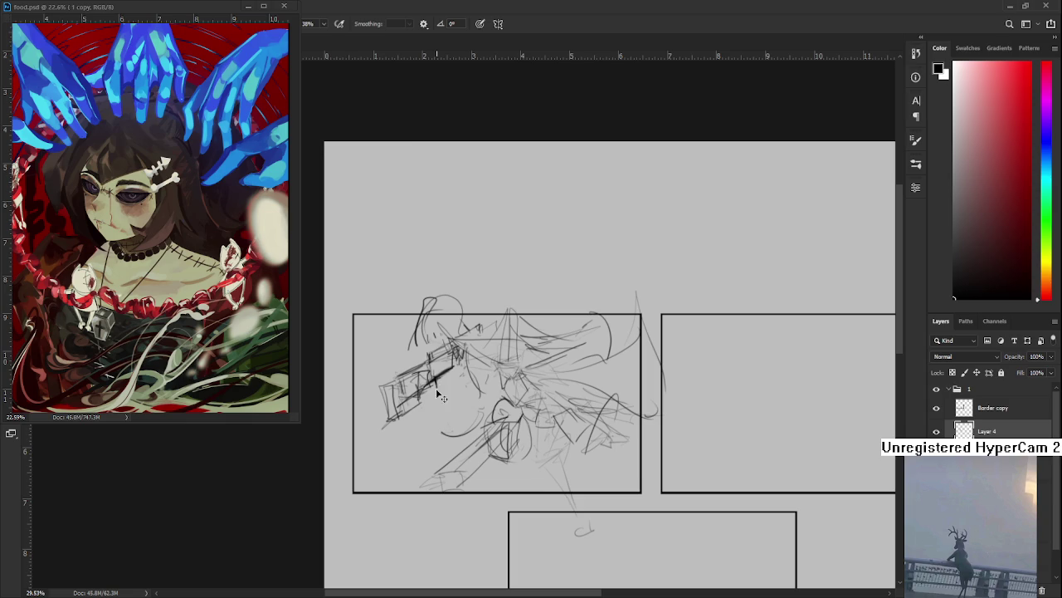
mouse_move(459, 386)
mouse_down()
mouse_move(453, 371)
mouse_move(473, 390)
mouse_move(428, 402)
mouse_move(446, 371)
mouse_move(443, 381)
mouse_move(355, 421)
mouse_up()
key(ctrl+z)
key(ctrl+z)
drag(420, 382, 324, 433)
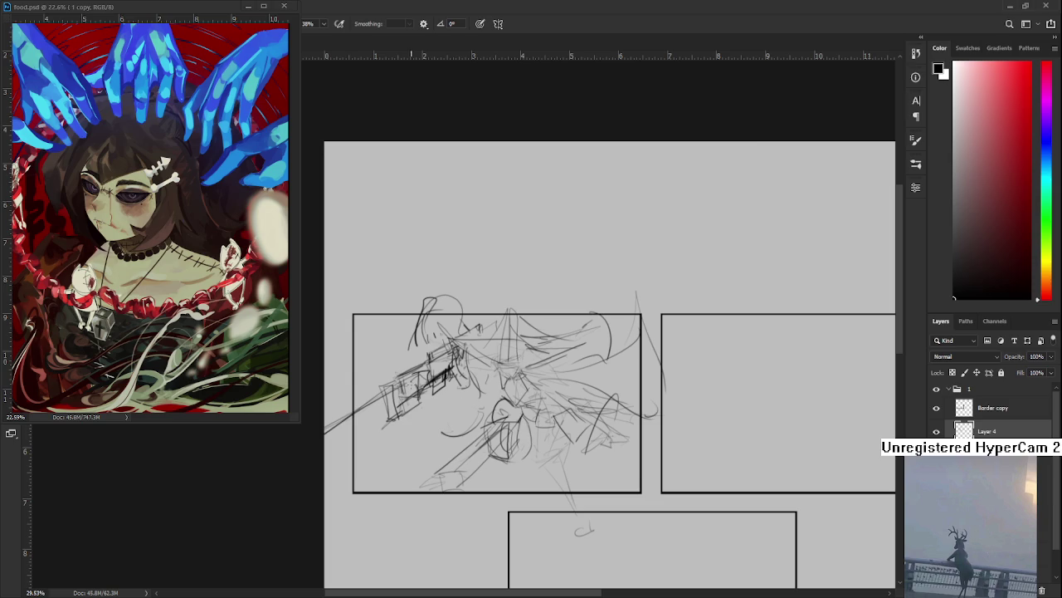
Erase the old gun lines and sketch a small box's top and side edges on the figure.
key(e)
scroll(449, 383, left, 2)
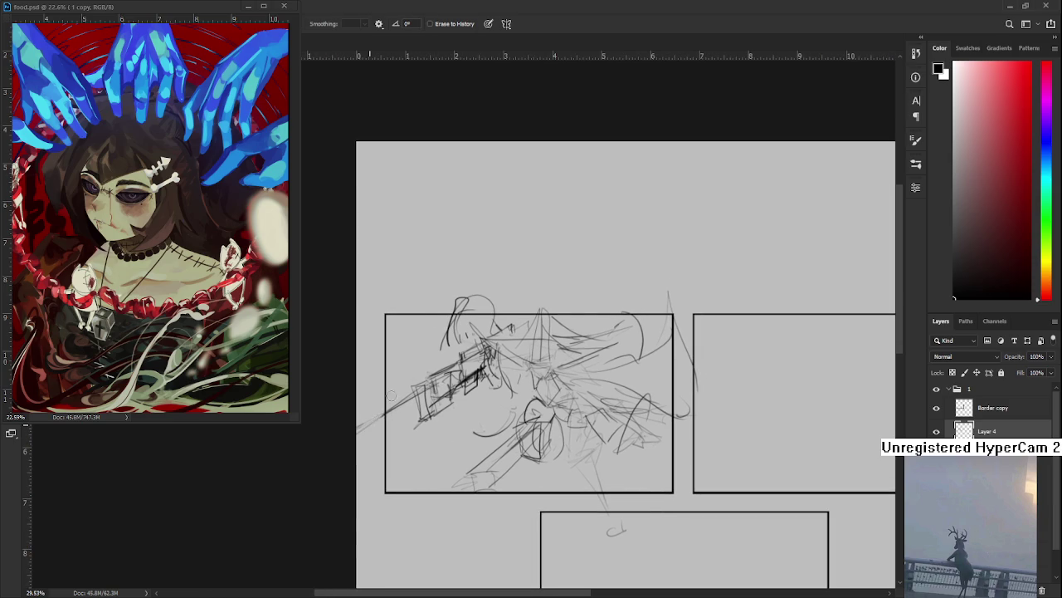
mouse_move(412, 380)
mouse_down()
mouse_move(475, 365)
mouse_move(485, 352)
mouse_up()
key(b)
mouse_move(408, 427)
mouse_down()
mouse_move(413, 363)
mouse_move(448, 416)
mouse_up()
mouse_move(445, 362)
mouse_down()
mouse_move(462, 356)
mouse_move(480, 382)
mouse_move(446, 415)
mouse_up()
mouse_move(422, 363)
mouse_down()
mouse_move(465, 356)
mouse_move(473, 399)
mouse_up()
drag(468, 357, 463, 390)
Erase strokes in the lower sketch area and redraw the small box's right edges, retrying a box below.
key(e)
mouse_move(469, 479)
mouse_down()
mouse_move(514, 436)
mouse_move(545, 430)
mouse_move(529, 455)
mouse_move(548, 469)
mouse_move(528, 462)
mouse_up()
key(b)
drag(528, 421, 528, 458)
key(ctrl+z)
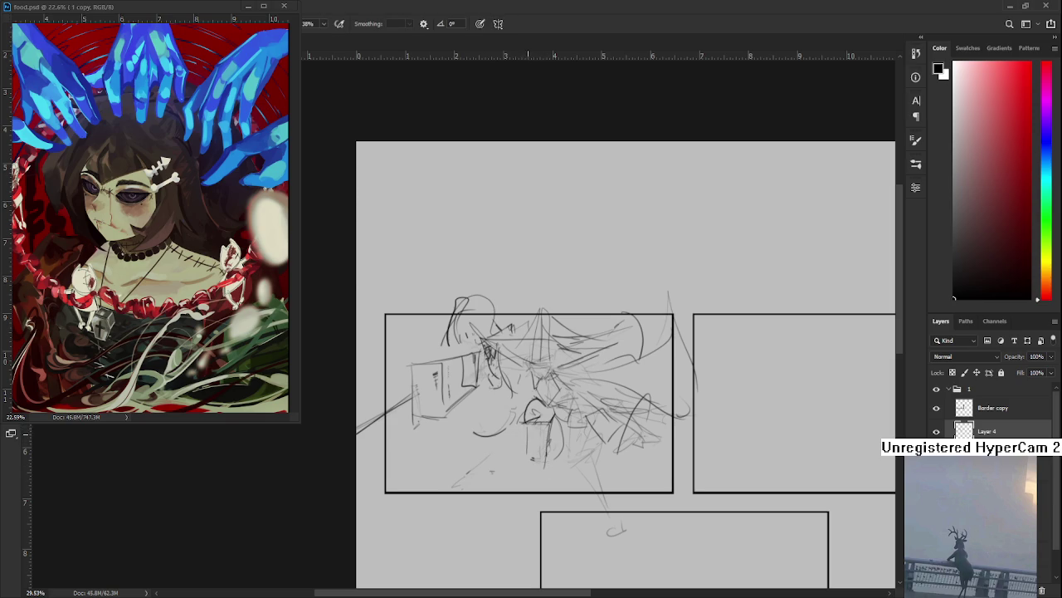
mouse_move(529, 420)
mouse_down()
mouse_move(522, 458)
mouse_move(548, 423)
mouse_up()
mouse_move(518, 461)
mouse_down()
mouse_move(519, 491)
mouse_move(546, 456)
mouse_move(545, 484)
mouse_up()
key(ctrl+z)
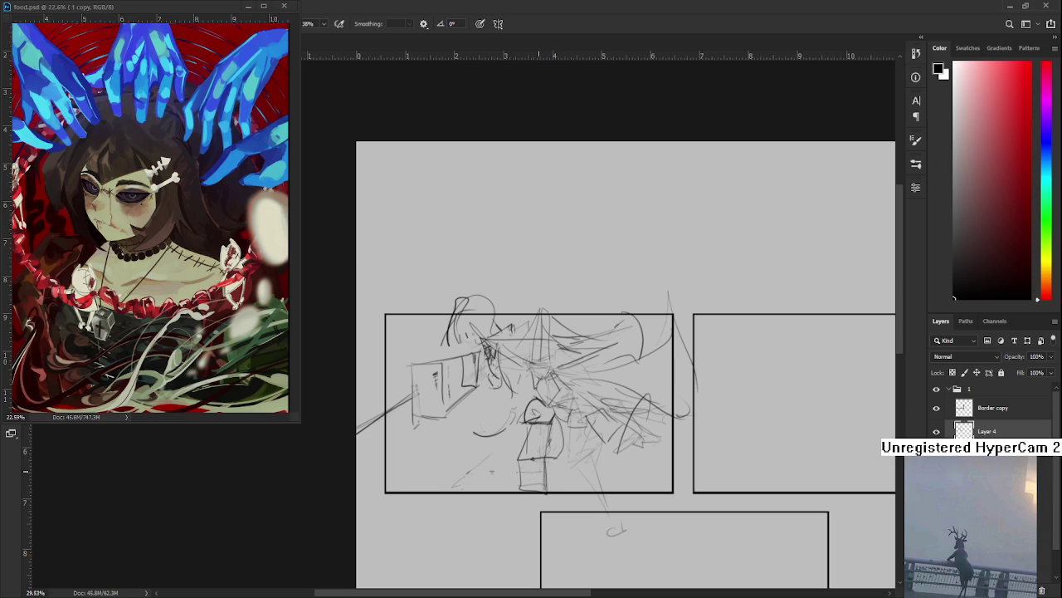
key(ctrl+z)
Sketch and retry diagonal block lines to the left of the figure.
mouse_move(493, 382)
mouse_down()
mouse_move(451, 466)
mouse_move(449, 448)
mouse_up()
key(ctrl+z)
drag(501, 370, 458, 426)
mouse_move(481, 419)
mouse_down()
mouse_move(514, 417)
mouse_move(522, 379)
mouse_move(467, 463)
mouse_up()
key(ctrl+z)
mouse_move(498, 374)
mouse_down()
mouse_move(456, 421)
mouse_move(485, 425)
mouse_move(452, 469)
mouse_up()
key(ctrl+z)
drag(462, 427, 486, 472)
key(ctrl+z)
Add short vertical strokes below and right of the figure.
key(ctrl+z)
key(ctrl+z)
mouse_move(462, 435)
mouse_down()
mouse_move(465, 473)
mouse_move(498, 474)
mouse_up()
Draw the side, base and left edge of a box above the figure.
key(ctrl+z)
mouse_move(489, 406)
mouse_down()
mouse_move(503, 456)
mouse_move(503, 392)
mouse_move(503, 422)
mouse_up()
drag(510, 386, 505, 415)
drag(466, 282, 467, 347)
key(ctrl+z)
mouse_move(462, 273)
mouse_down()
mouse_move(462, 339)
mouse_move(511, 331)
mouse_move(521, 276)
mouse_move(514, 269)
mouse_move(509, 335)
mouse_up()
key(ctrl+z)
drag(461, 269, 470, 331)
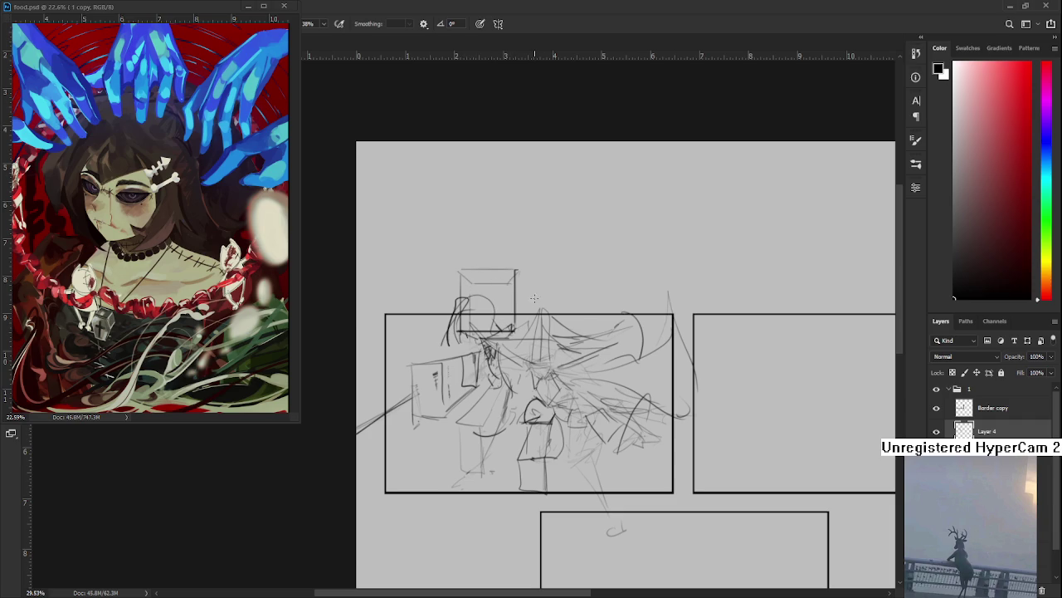
key(ctrl+0)
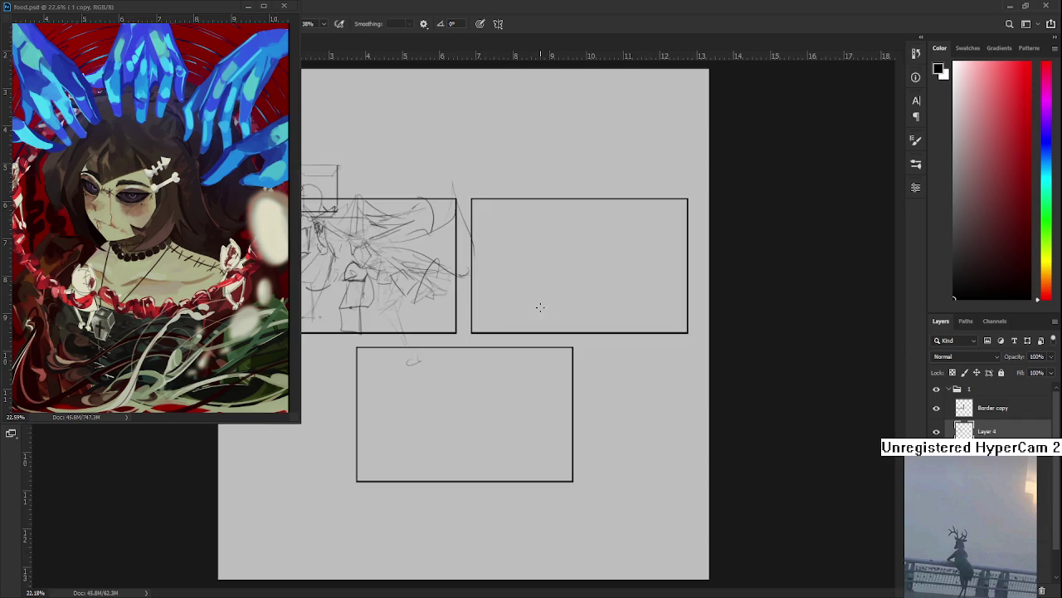
scroll(541, 307, up, 2)
drag(367, 348, 503, 480)
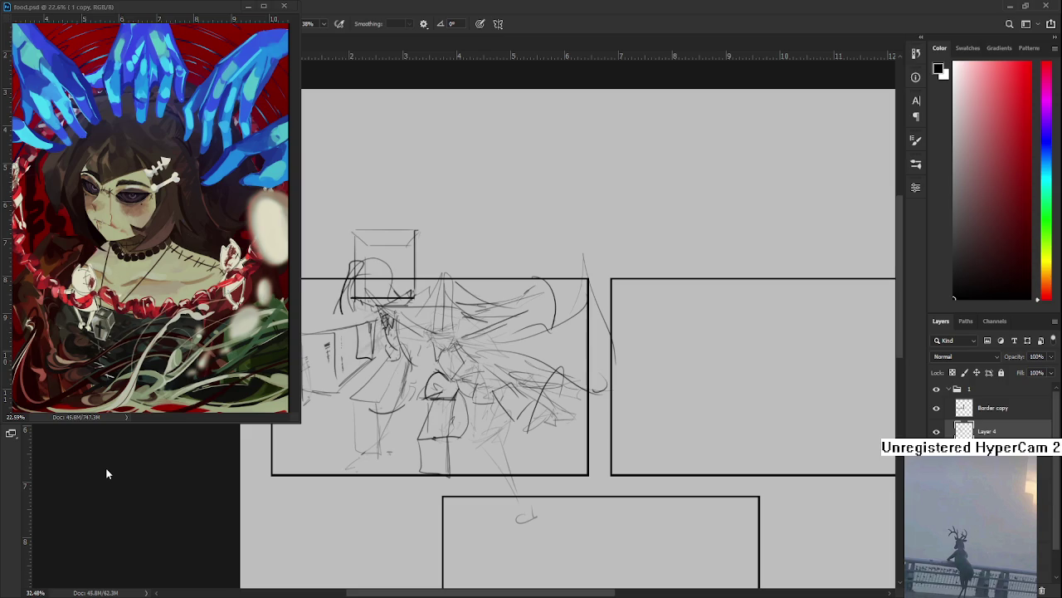
scroll(106, 473, up, 1)
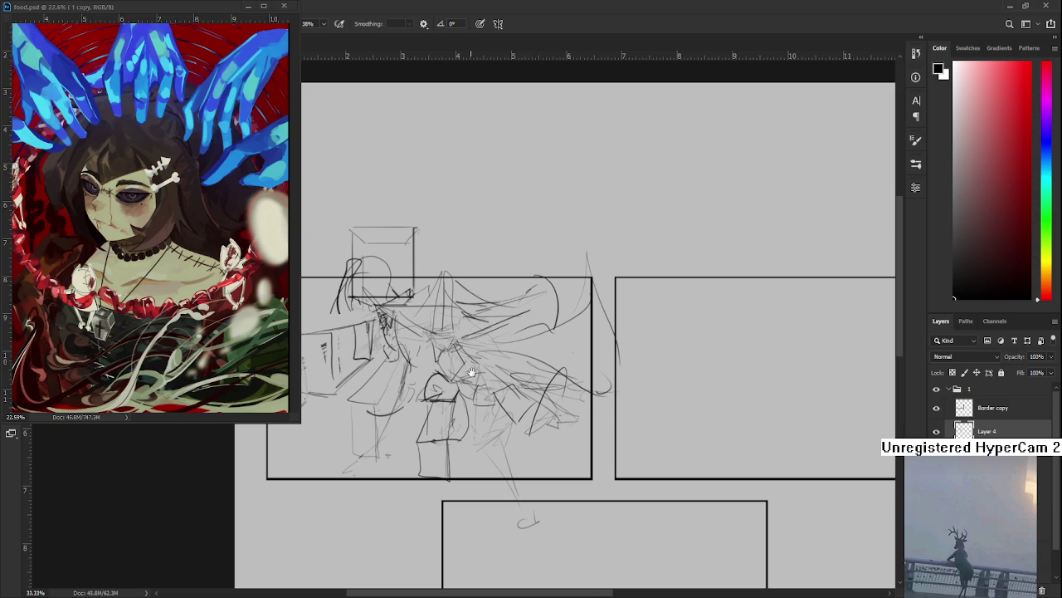
Draw a box below the sketch, a vertical edge, and a small box outline in the top-left panel.
drag(468, 372, 524, 395)
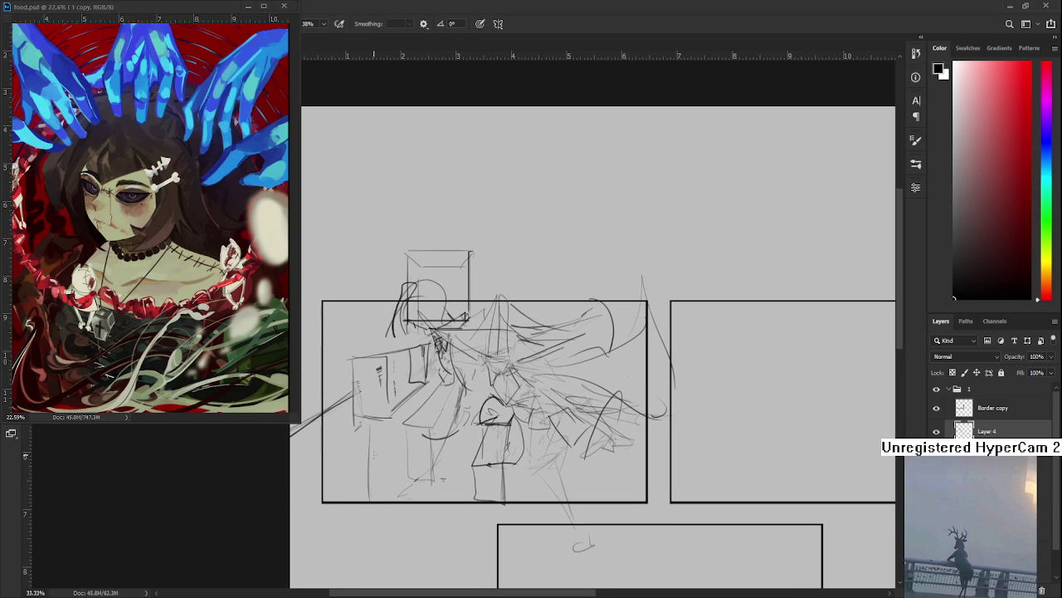
mouse_move(367, 432)
mouse_down()
mouse_move(410, 432)
mouse_move(365, 501)
mouse_up()
mouse_move(405, 425)
mouse_down()
mouse_move(403, 491)
mouse_move(415, 490)
mouse_up()
drag(490, 403, 440, 438)
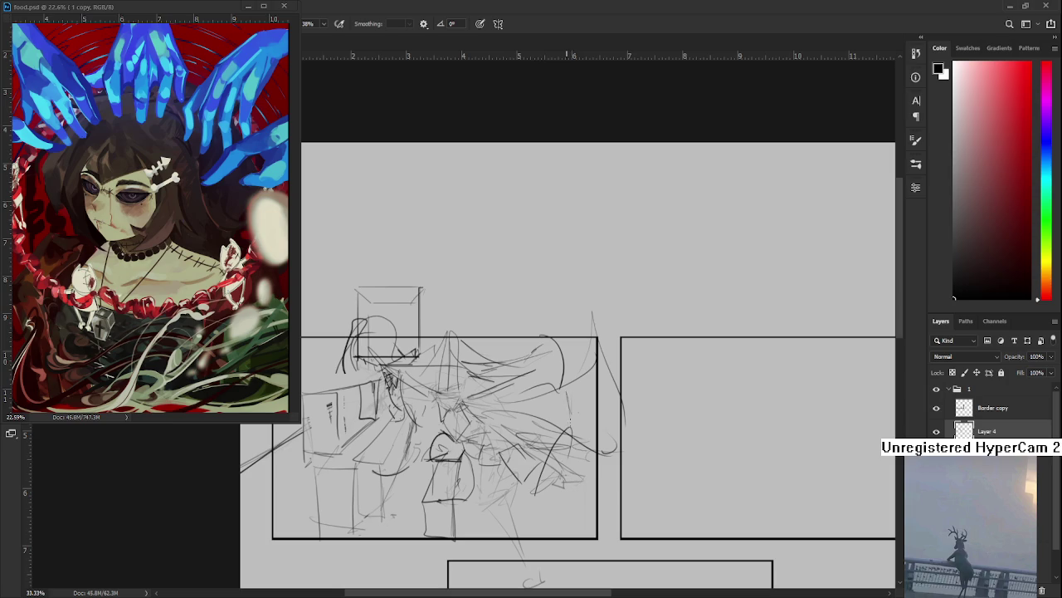
drag(581, 382, 581, 439)
drag(564, 390, 573, 369)
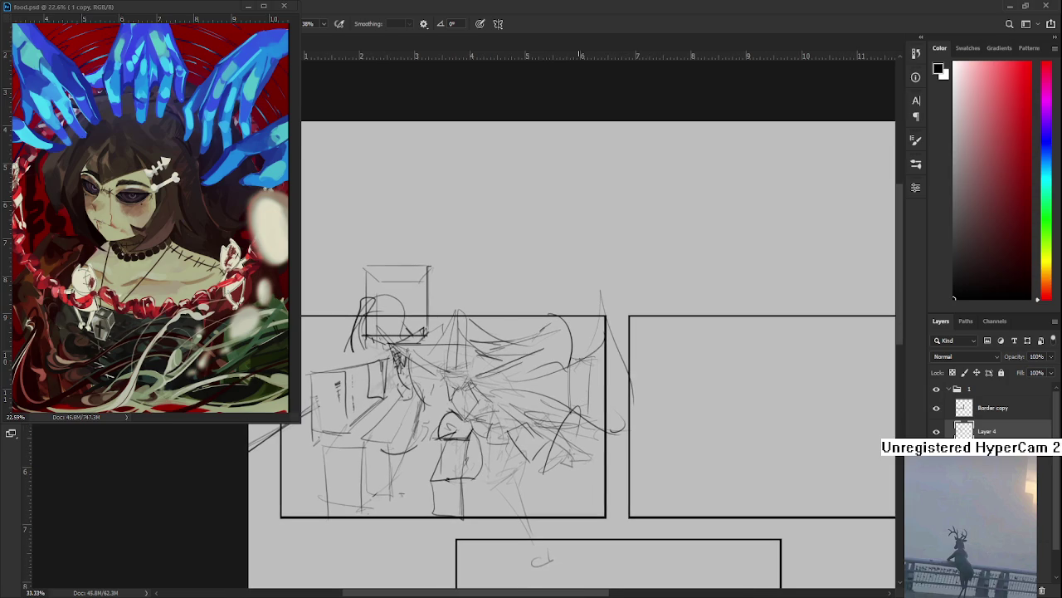
scroll(579, 392, down, 2)
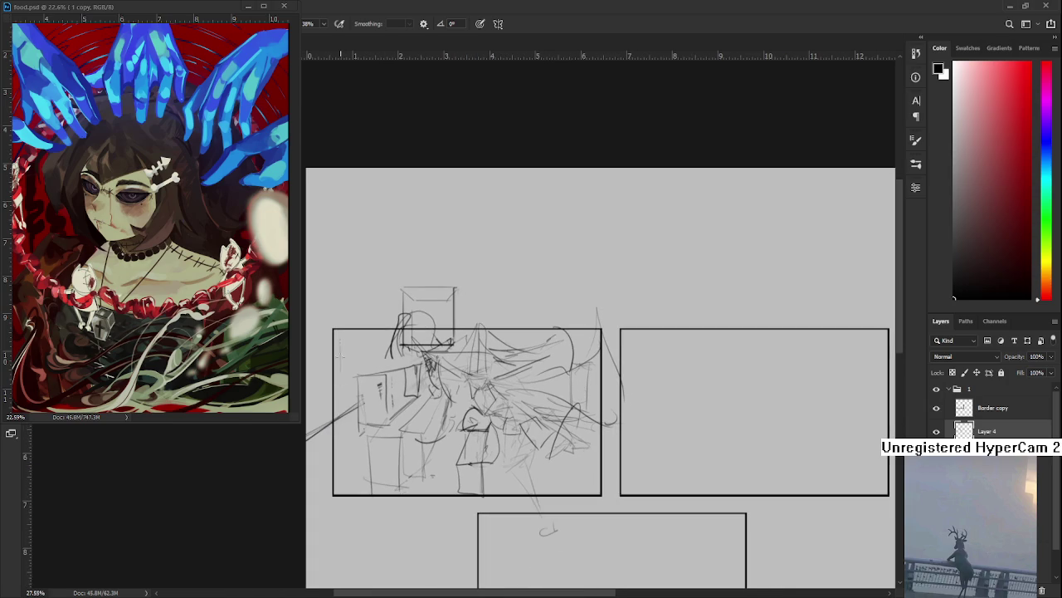
mouse_move(344, 378)
mouse_down()
mouse_move(361, 342)
mouse_move(400, 336)
mouse_move(333, 359)
mouse_up()
scroll(434, 386, down, 2)
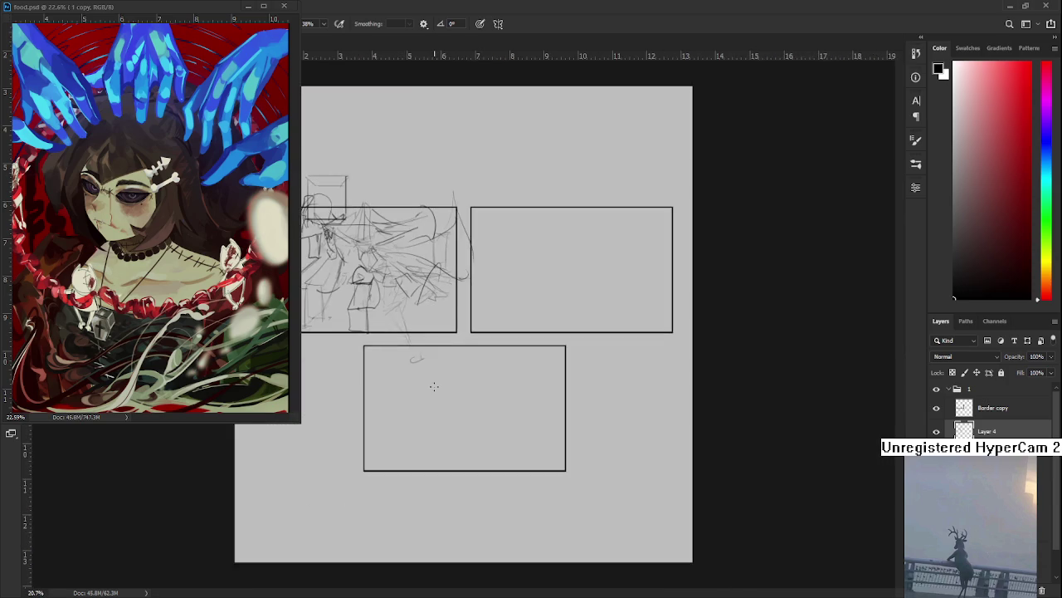
scroll(434, 386, up, 2)
scroll(415, 415, up, 3)
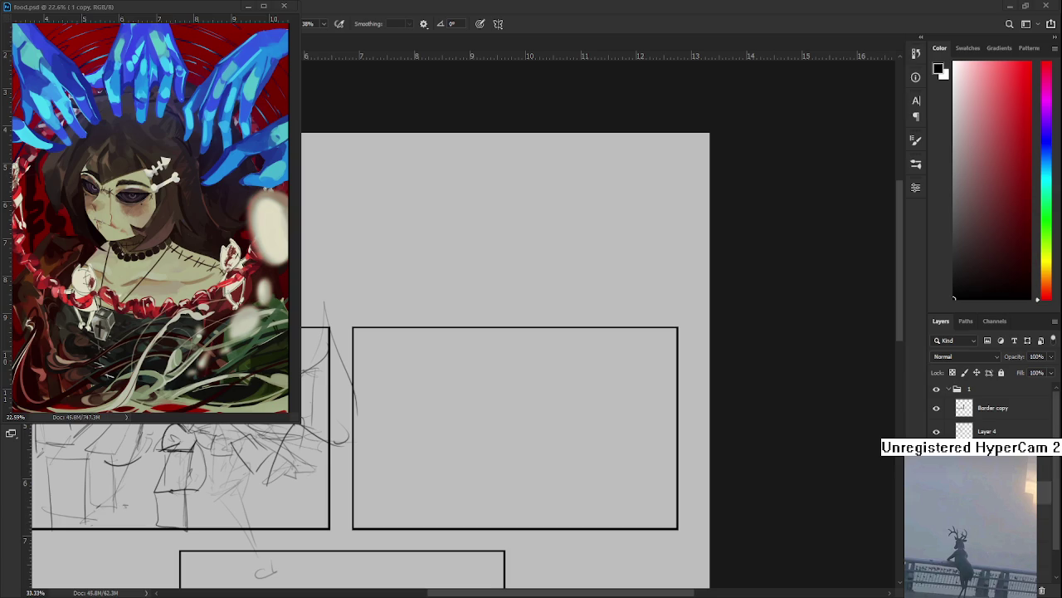
Try short and hooked strokes in the top-right panel, undoing the unwanted trials.
drag(628, 388, 633, 427)
key(ctrl+z)
drag(623, 363, 625, 410)
key(ctrl+z)
mouse_move(622, 357)
mouse_down()
mouse_move(628, 391)
mouse_move(595, 355)
mouse_up()
key(ctrl+z)
key(ctrl+z)
mouse_move(595, 435)
mouse_down()
mouse_move(593, 352)
mouse_move(615, 390)
mouse_up()
key(ctrl+z)
key(ctrl+z)
Sketch a cube head with an ellipse and diagonal line at its base.
mouse_move(602, 342)
mouse_down()
mouse_move(620, 421)
mouse_move(653, 379)
mouse_move(656, 407)
mouse_up()
drag(647, 359, 651, 388)
drag(596, 431, 661, 405)
mouse_move(629, 418)
mouse_down()
mouse_move(661, 453)
mouse_move(649, 442)
mouse_move(666, 439)
mouse_up()
key(ctrl+z)
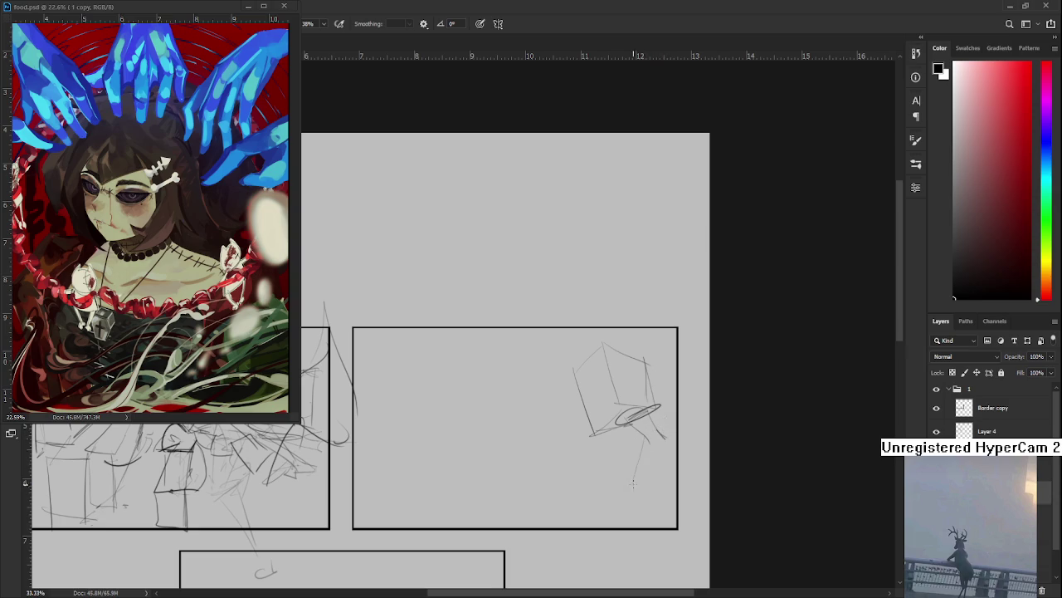
Draw leg and diagonal strokes below the cube, then select the figure with an elliptical marquee.
mouse_move(646, 440)
mouse_down()
mouse_move(629, 487)
mouse_move(686, 422)
mouse_move(705, 473)
mouse_up()
key(ctrl+z)
drag(629, 486, 664, 506)
drag(632, 471, 625, 512)
mouse_move(641, 453)
mouse_down()
mouse_move(576, 517)
mouse_move(619, 508)
mouse_up()
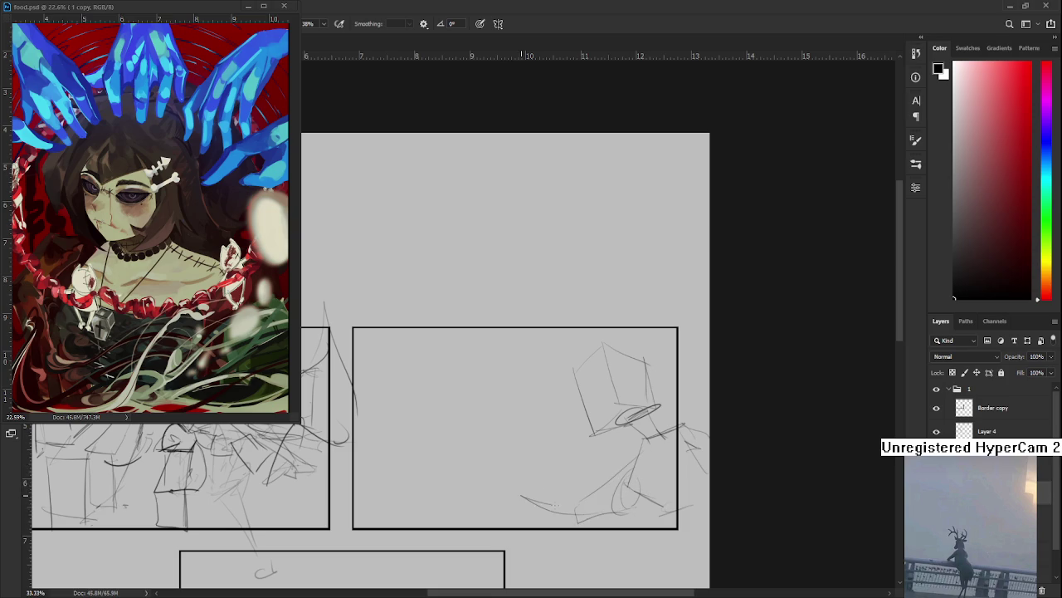
key(ctrl+z)
key(ctrl+z)
key(m)
drag(517, 292, 742, 564)
Scale up the selected figure sketch and shift it up-left.
key(ctrl+t)
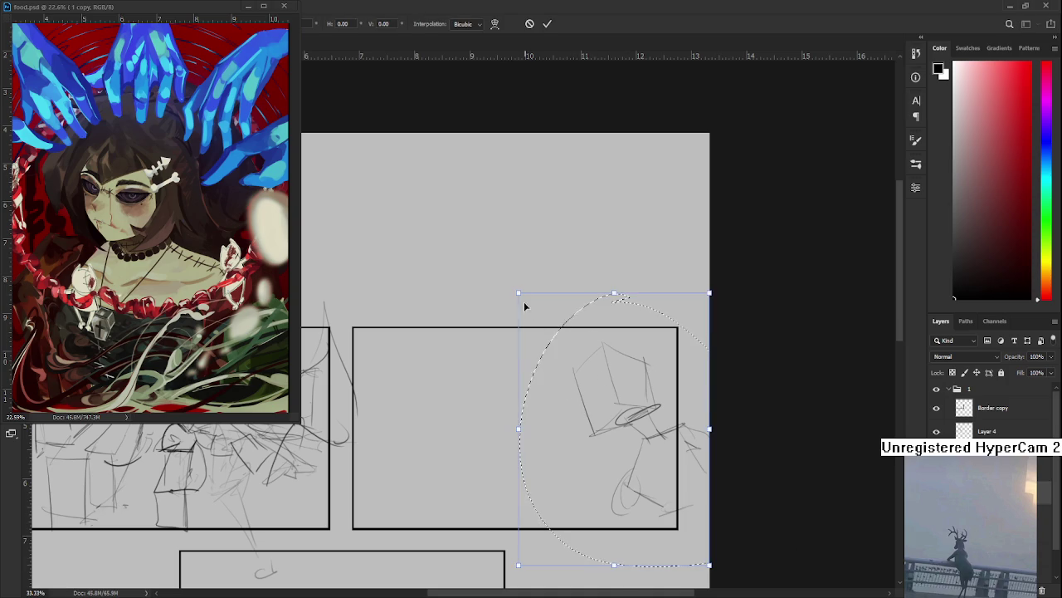
drag(525, 311, 499, 269)
mouse_move(588, 374)
mouse_down()
mouse_move(581, 412)
mouse_move(604, 355)
mouse_up()
key(Return)
Draw several long horizontal lines with small ticks across the panel's lower half.
drag(612, 394, 621, 380)
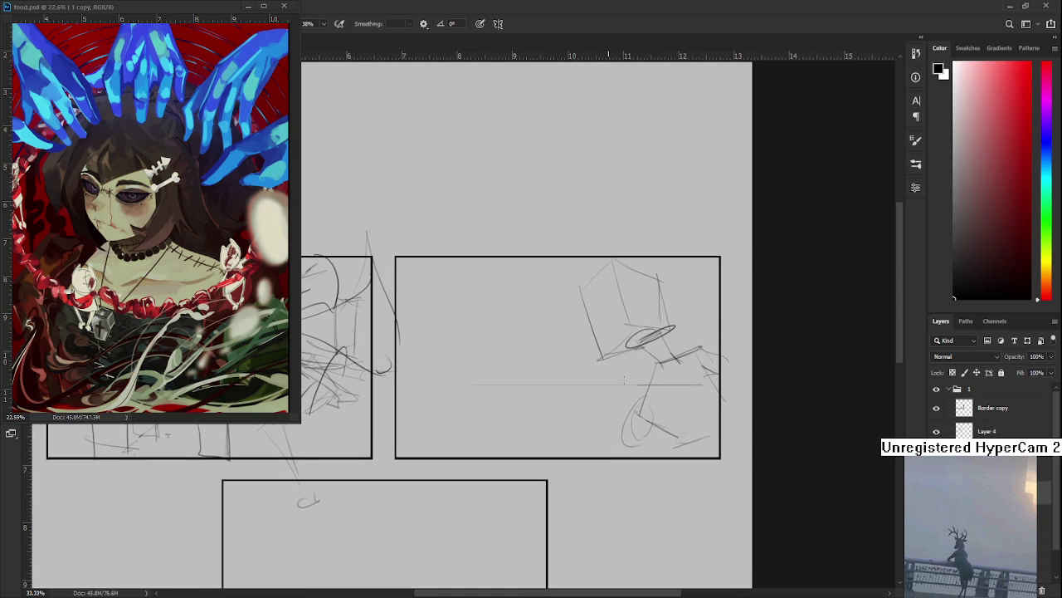
key(ctrl+z)
drag(493, 381, 694, 381)
mouse_move(491, 383)
mouse_down()
mouse_move(473, 398)
mouse_move(706, 406)
mouse_move(692, 398)
mouse_move(710, 419)
mouse_move(486, 438)
mouse_move(480, 419)
mouse_up()
mouse_move(427, 391)
mouse_down()
mouse_move(485, 386)
mouse_move(396, 388)
mouse_move(508, 396)
mouse_up()
key(ctrl+z)
drag(438, 406, 493, 406)
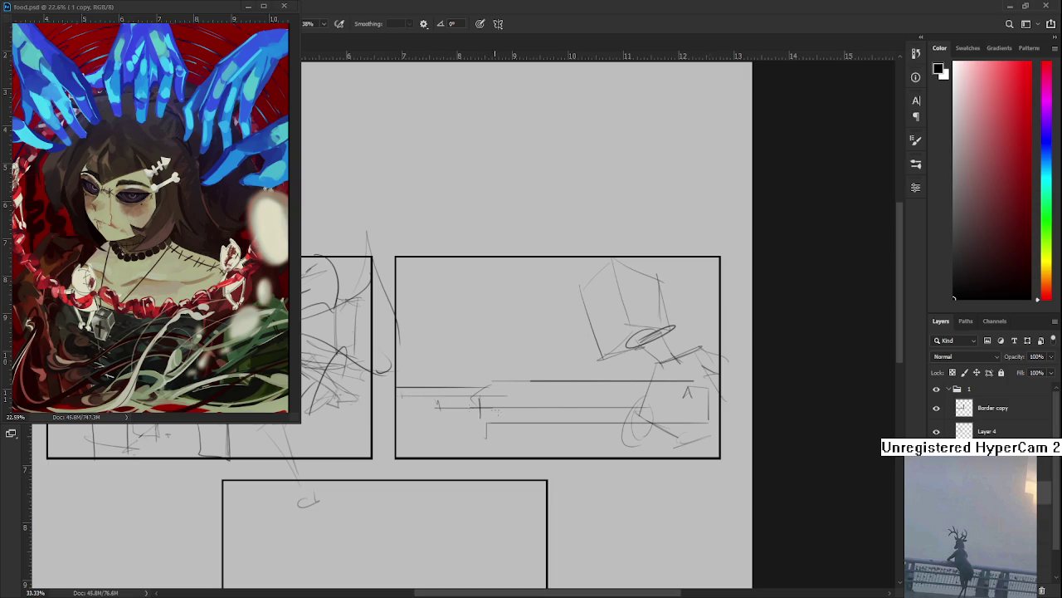
mouse_move(569, 417)
mouse_down()
mouse_move(571, 430)
mouse_move(653, 431)
mouse_up()
scroll(574, 399, down, 2)
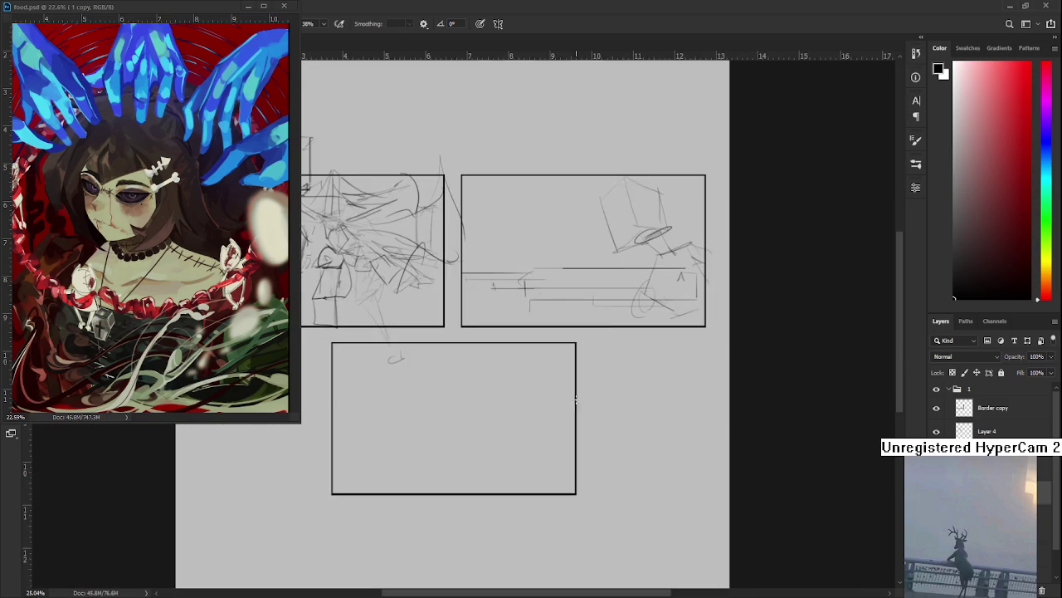
scroll(595, 401, up, 1)
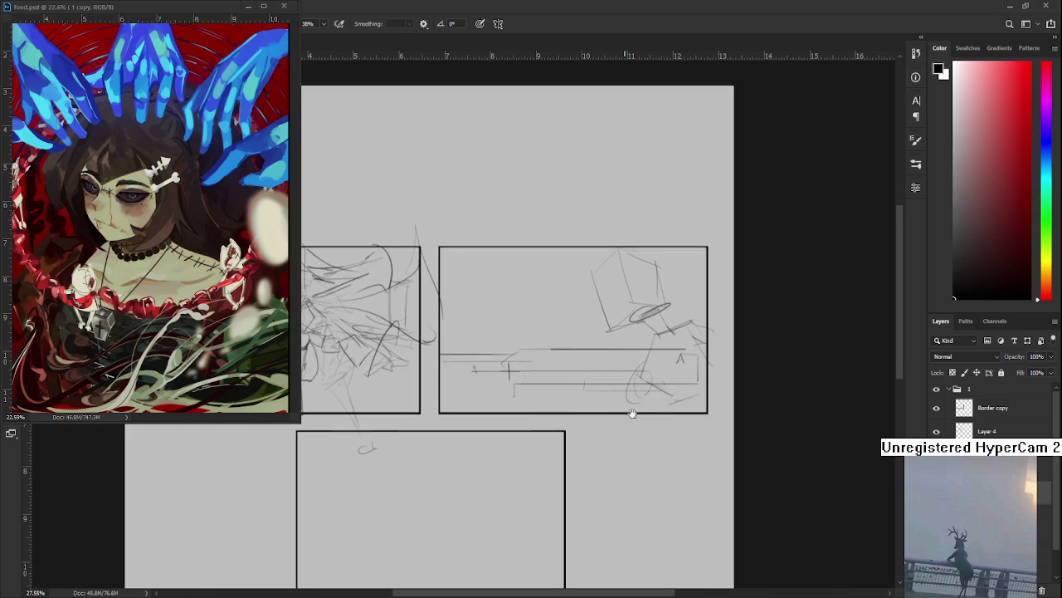
Lasso the horizontal lines, squeeze them in from the left, and add a new leftward stroke.
drag(531, 415, 552, 444)
mouse_move(503, 361)
mouse_down()
mouse_move(573, 493)
mouse_move(503, 362)
mouse_up()
key(ctrl+t)
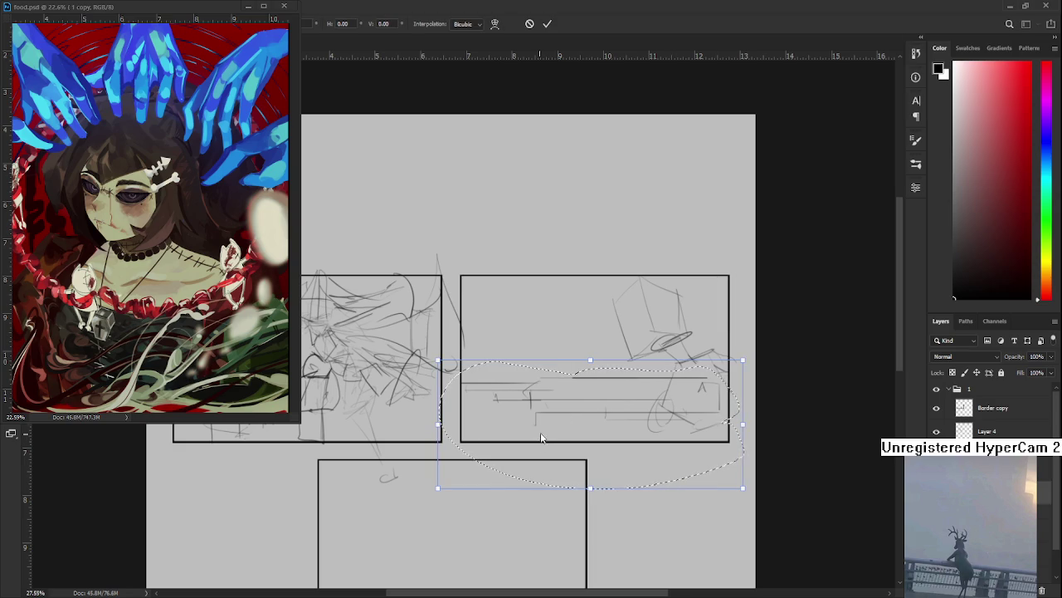
drag(438, 423, 531, 432)
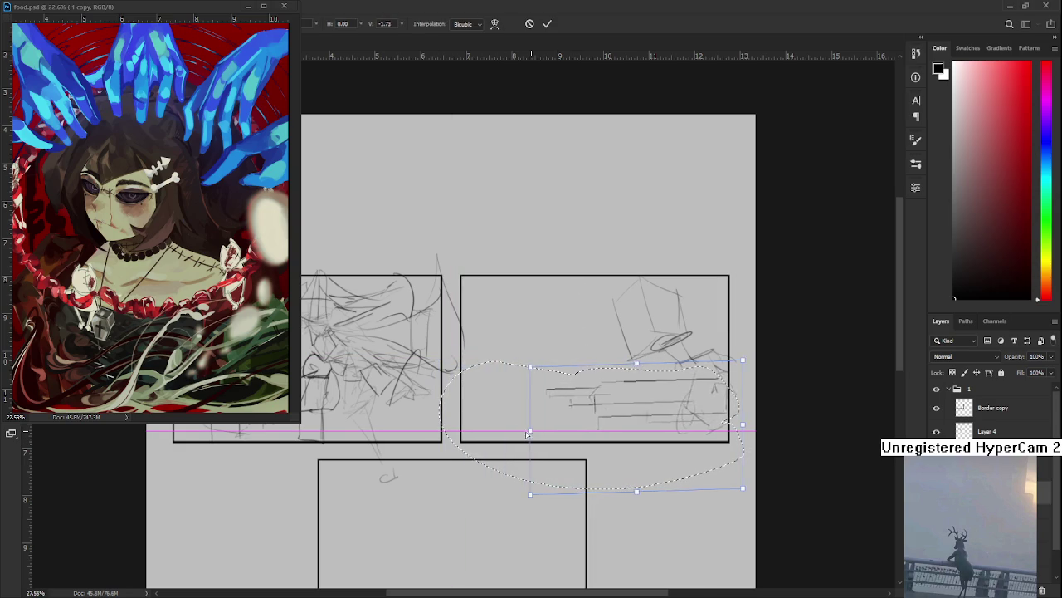
key(Return)
key(ctrl+d)
key(b)
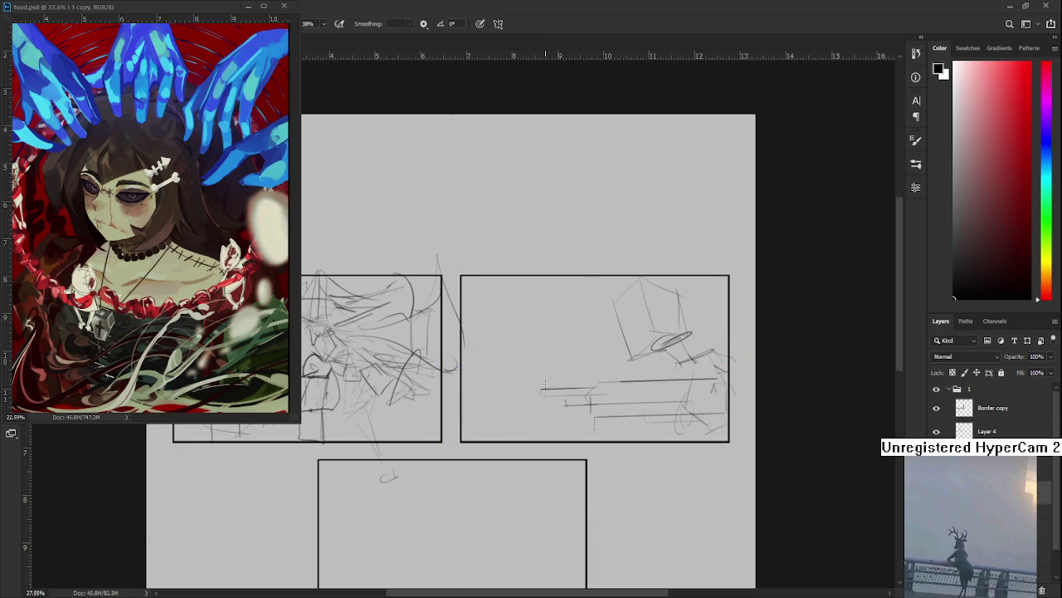
drag(542, 390, 496, 393)
Add more light horizontal strokes and a rising diagonal in the right panel.
drag(579, 395, 524, 396)
drag(639, 379, 613, 388)
drag(684, 382, 629, 382)
mouse_move(711, 381)
mouse_down()
mouse_move(655, 382)
mouse_move(704, 382)
mouse_up()
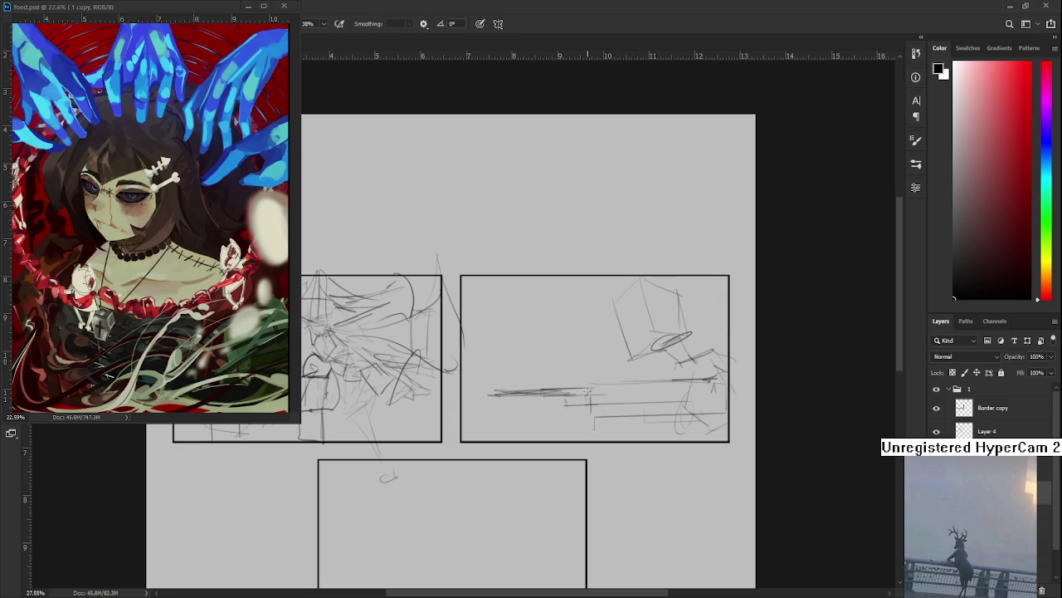
mouse_move(584, 393)
mouse_down()
mouse_move(498, 395)
mouse_move(524, 394)
mouse_up()
mouse_move(592, 400)
mouse_down()
mouse_move(670, 407)
mouse_move(661, 412)
mouse_up()
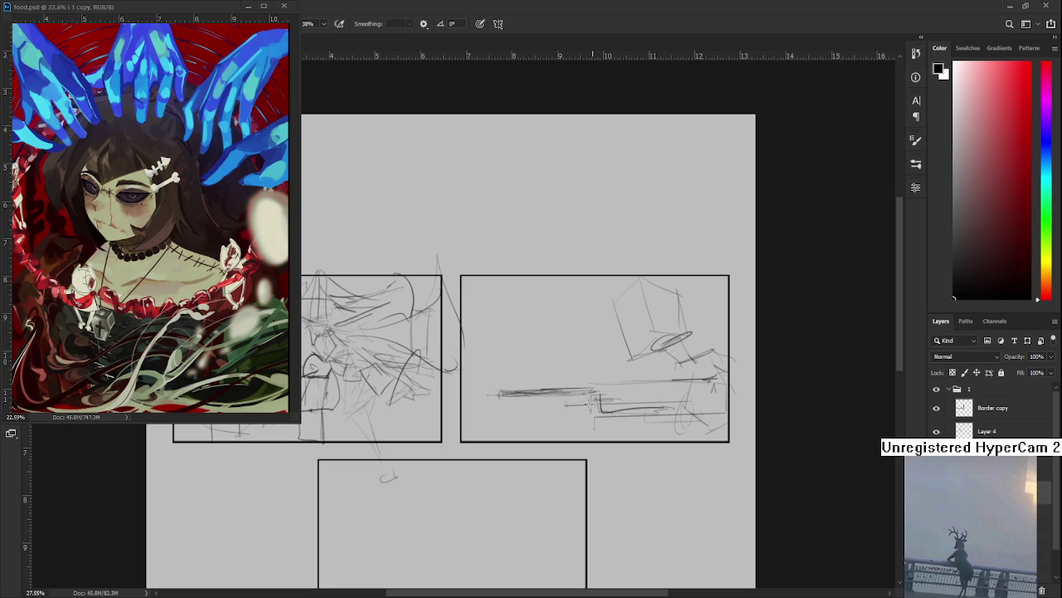
mouse_move(554, 425)
mouse_down()
mouse_move(603, 389)
mouse_move(571, 425)
mouse_move(601, 412)
mouse_move(686, 415)
mouse_up()
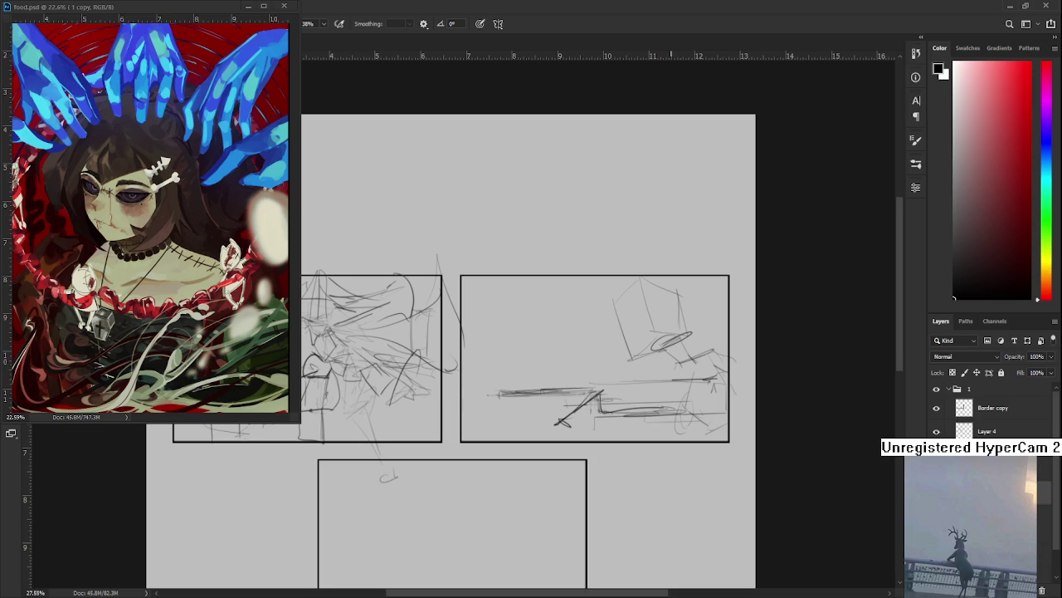
drag(582, 388, 444, 398)
key(ctrl+z)
Draw lines and small marks along the right panel's top edge and corner.
drag(529, 304, 614, 292)
mouse_move(521, 303)
mouse_down()
mouse_move(534, 312)
mouse_move(605, 293)
mouse_move(619, 307)
mouse_up()
drag(619, 307, 594, 309)
drag(591, 297, 538, 307)
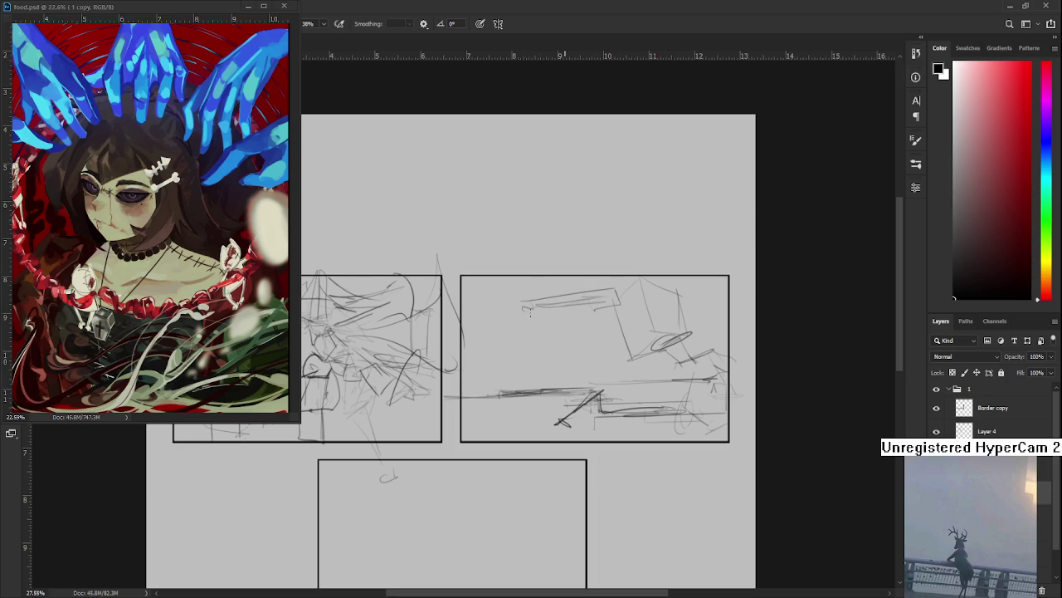
drag(614, 287, 641, 277)
drag(466, 319, 532, 304)
mouse_move(651, 282)
mouse_down()
mouse_move(552, 330)
mouse_move(486, 411)
mouse_up()
key(ctrl+z)
mouse_move(581, 302)
mouse_down()
mouse_move(490, 397)
mouse_move(591, 309)
mouse_up()
key(ctrl+z)
Sketch a long curve and a peaked shape rising above the panel's top border.
key(ctrl+z)
mouse_move(488, 394)
mouse_down()
mouse_move(568, 325)
mouse_move(451, 403)
mouse_move(523, 322)
mouse_move(626, 302)
mouse_up()
key(ctrl+z)
key(ctrl+z)
mouse_move(513, 317)
mouse_down()
mouse_move(658, 307)
mouse_move(430, 399)
mouse_move(457, 390)
mouse_up()
mouse_move(485, 310)
mouse_down()
mouse_move(480, 382)
mouse_move(536, 344)
mouse_move(580, 333)
mouse_move(531, 322)
mouse_move(481, 358)
mouse_up()
key(ctrl+z)
key(ctrl+z)
drag(485, 300, 481, 365)
mouse_move(502, 284)
mouse_down()
mouse_move(539, 339)
mouse_move(669, 324)
mouse_move(532, 305)
mouse_up()
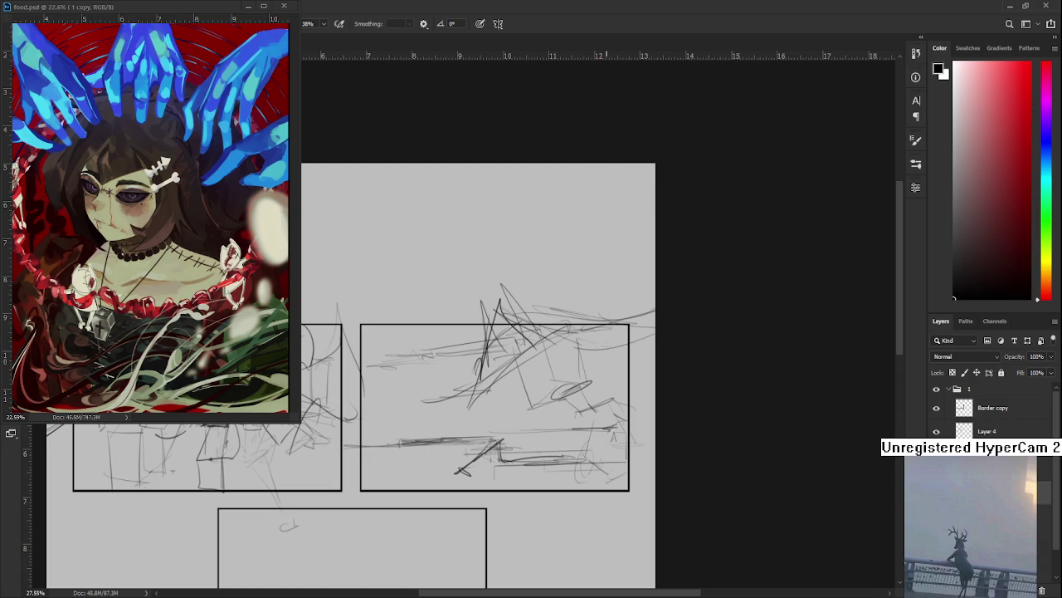
Sketch strokes around the ellipse and along the right panel's bottom edge.
mouse_move(551, 400)
mouse_down()
mouse_move(520, 421)
mouse_move(631, 388)
mouse_up()
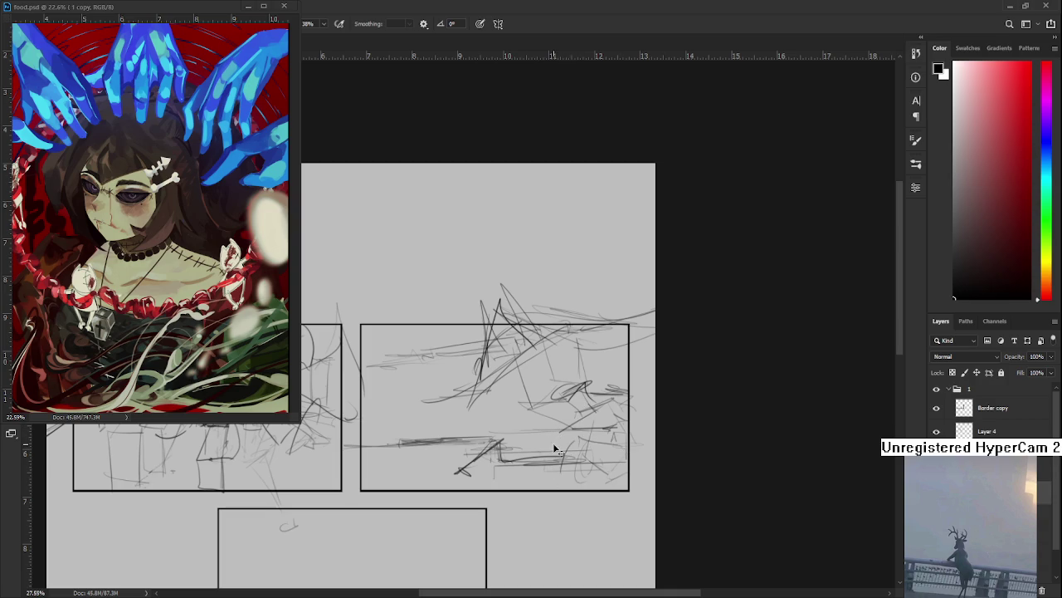
mouse_move(536, 478)
mouse_down()
mouse_move(554, 437)
mouse_move(610, 480)
mouse_move(627, 469)
mouse_move(626, 484)
mouse_up()
mouse_move(496, 474)
mouse_down()
mouse_move(533, 483)
mouse_move(478, 435)
mouse_move(546, 470)
mouse_up()
drag(512, 440, 528, 468)
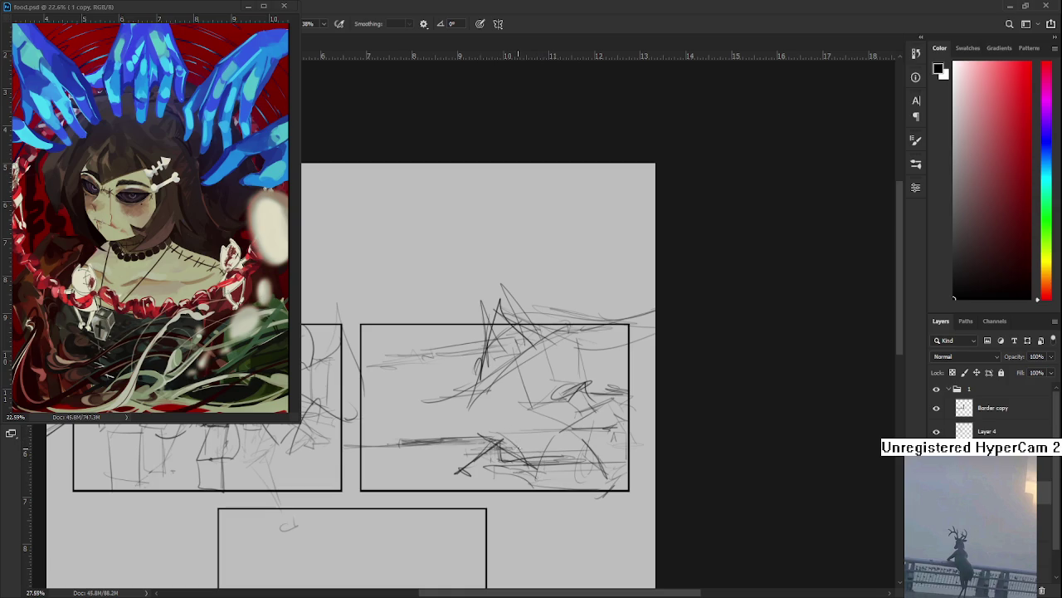
drag(500, 425, 561, 466)
key(ctrl+z)
key(ctrl+z)
key(ctrl+z)
key(ctrl+z)
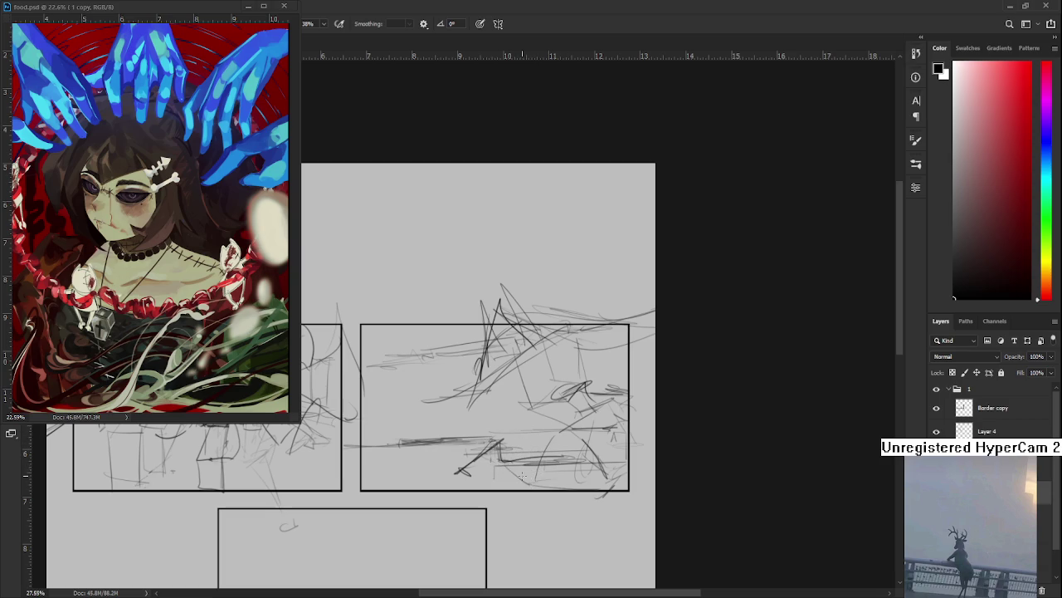
Add short downward strokes and small marks to the figure's lower part.
mouse_move(520, 439)
mouse_down()
mouse_move(541, 443)
mouse_move(534, 415)
mouse_move(561, 427)
mouse_move(546, 410)
mouse_up()
drag(531, 466, 533, 490)
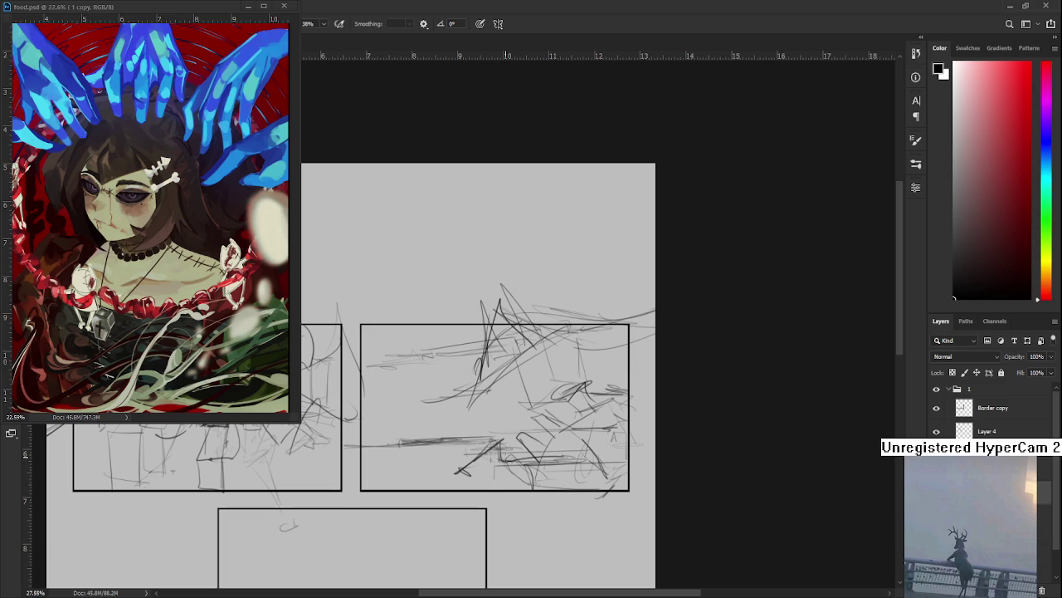
mouse_move(509, 440)
mouse_down()
mouse_move(538, 406)
mouse_move(556, 411)
mouse_up()
drag(554, 425, 550, 435)
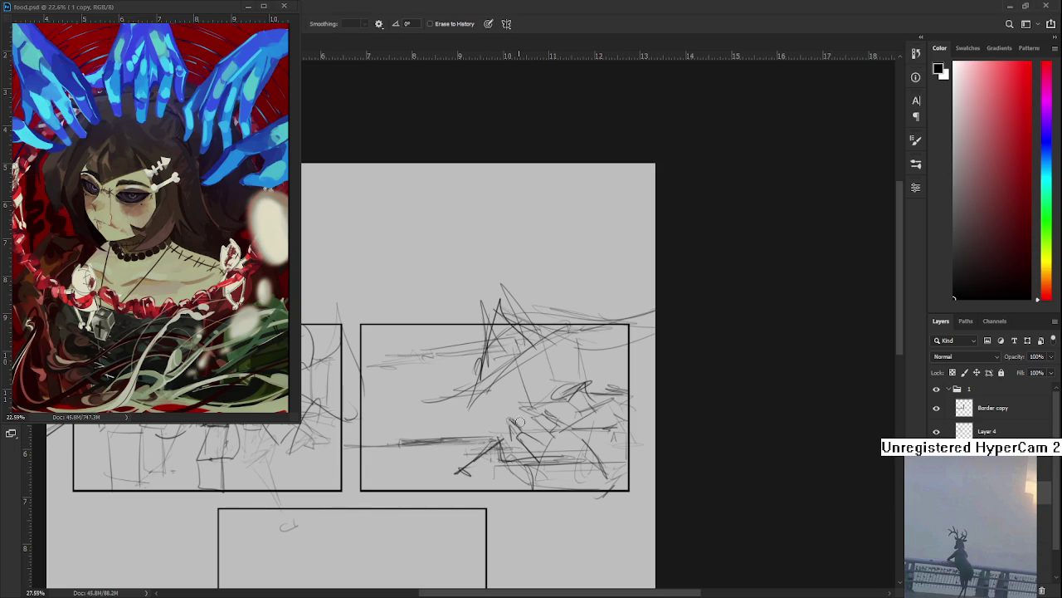
Zoom in on the right panel and draw strokes along and below its bottom-right edge.
mouse_move(536, 403)
mouse_down()
mouse_move(521, 415)
mouse_move(628, 218)
mouse_up()
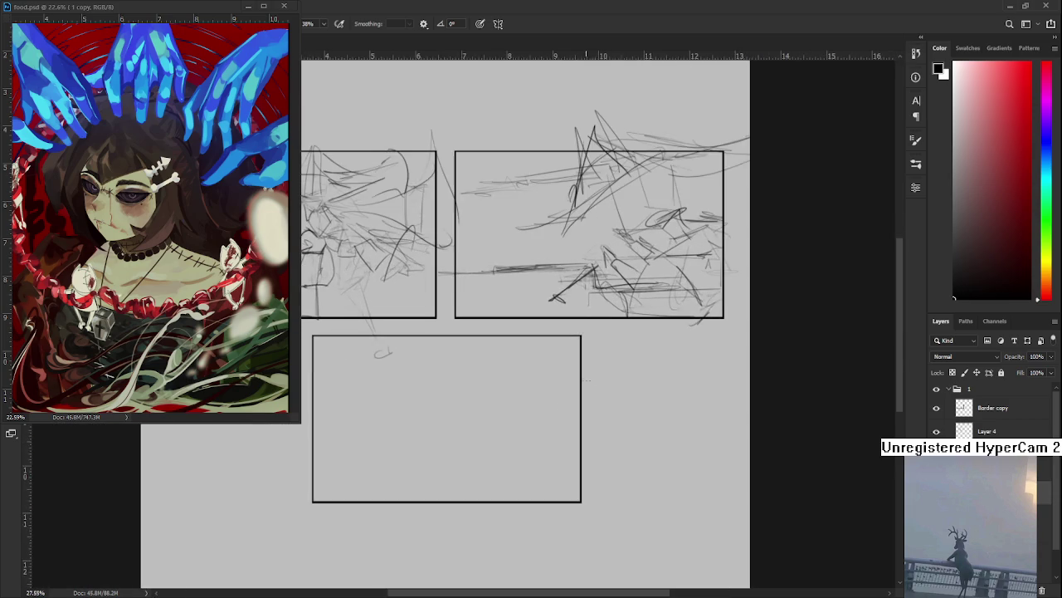
key(ctrl+plus)
drag(630, 352, 608, 357)
mouse_move(508, 425)
mouse_down()
mouse_move(561, 454)
mouse_move(597, 441)
mouse_up()
drag(602, 365, 592, 431)
drag(589, 381, 592, 410)
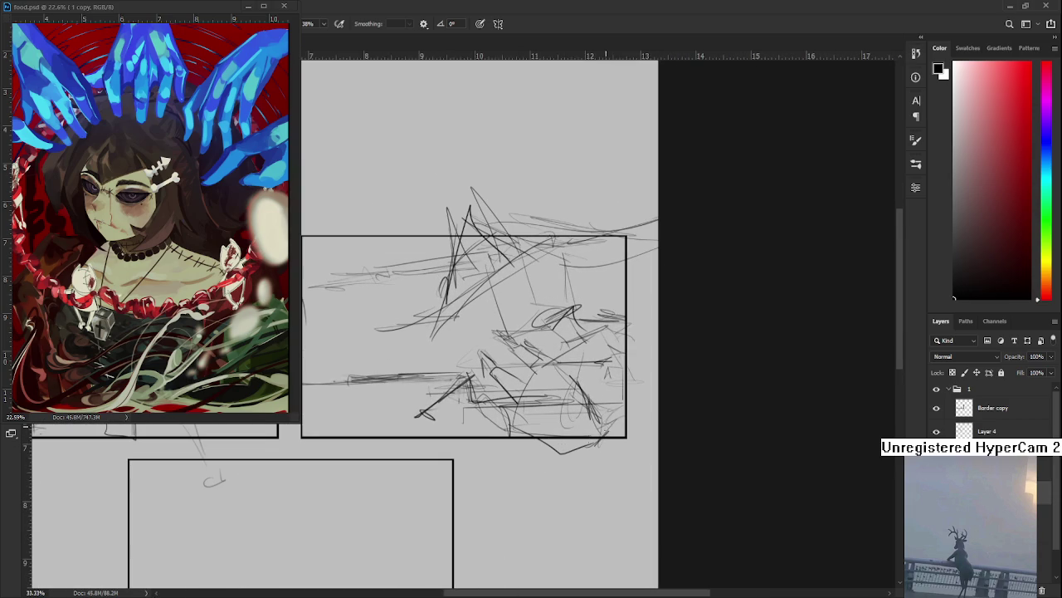
mouse_move(565, 451)
mouse_down()
mouse_move(601, 467)
mouse_move(596, 451)
mouse_up()
key(ctrl+z)
Add curved strokes and a loop spilling below the right panel's bottom-right corner.
key(ctrl+z)
mouse_move(609, 403)
mouse_down()
mouse_move(599, 457)
mouse_move(638, 392)
mouse_up()
drag(632, 437, 656, 450)
drag(637, 391, 667, 427)
drag(644, 480, 679, 515)
drag(697, 493, 709, 451)
mouse_move(623, 390)
mouse_down()
mouse_move(670, 430)
mouse_move(664, 362)
mouse_move(705, 408)
mouse_up()
key(ctrl+z)
drag(679, 370, 661, 365)
scroll(650, 413, down, 3)
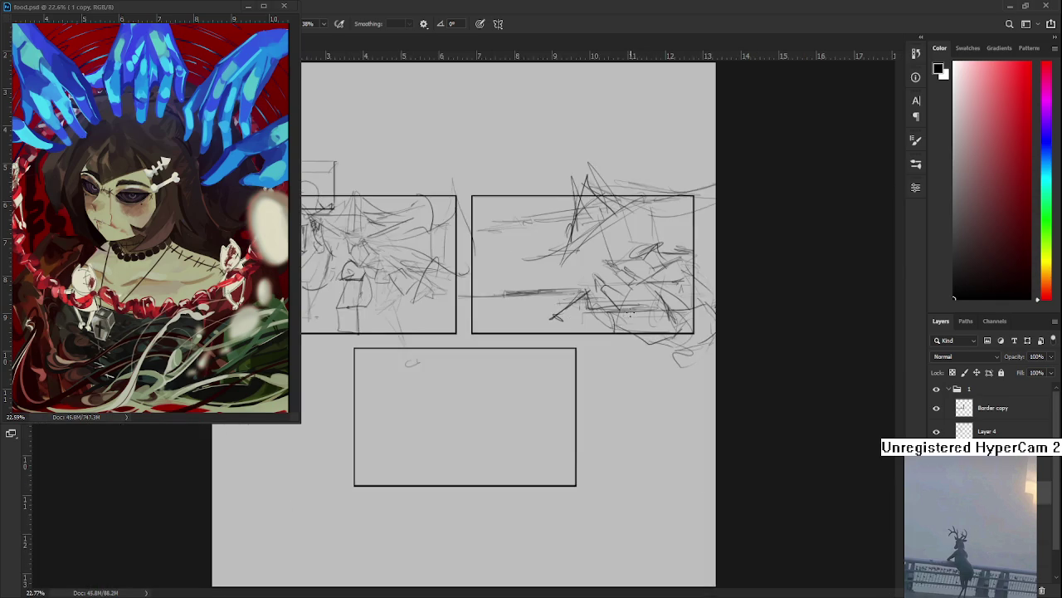
scroll(633, 311, up, 5)
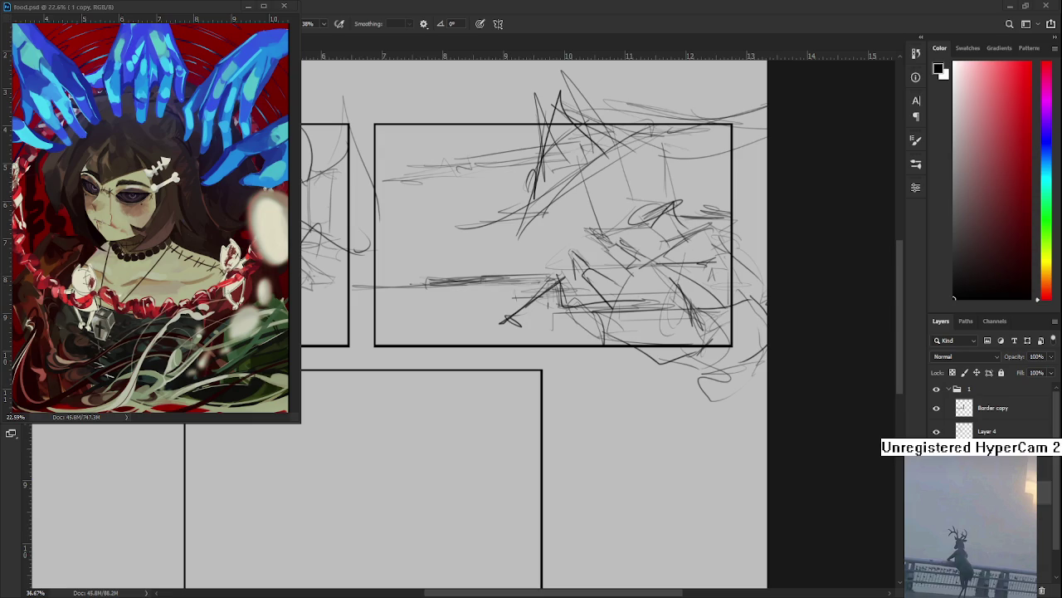
Zoom out to view the dense tangled pencil sketch in the top-right panel.
scroll(548, 305, down, 3)
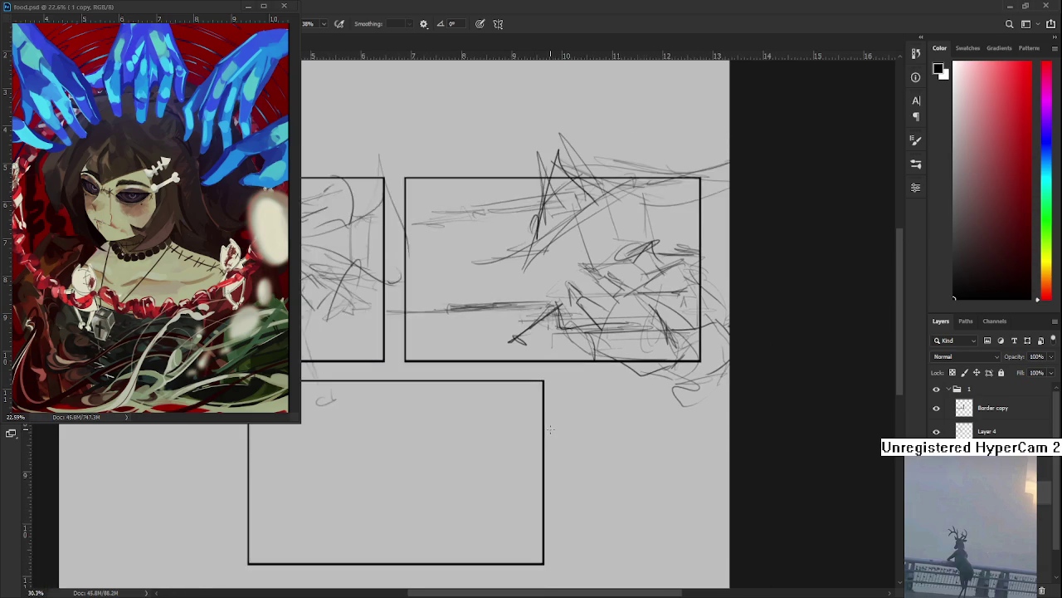
Pan to the bottom panel and draw a long diagonal line running past both side borders.
drag(554, 459, 447, 522)
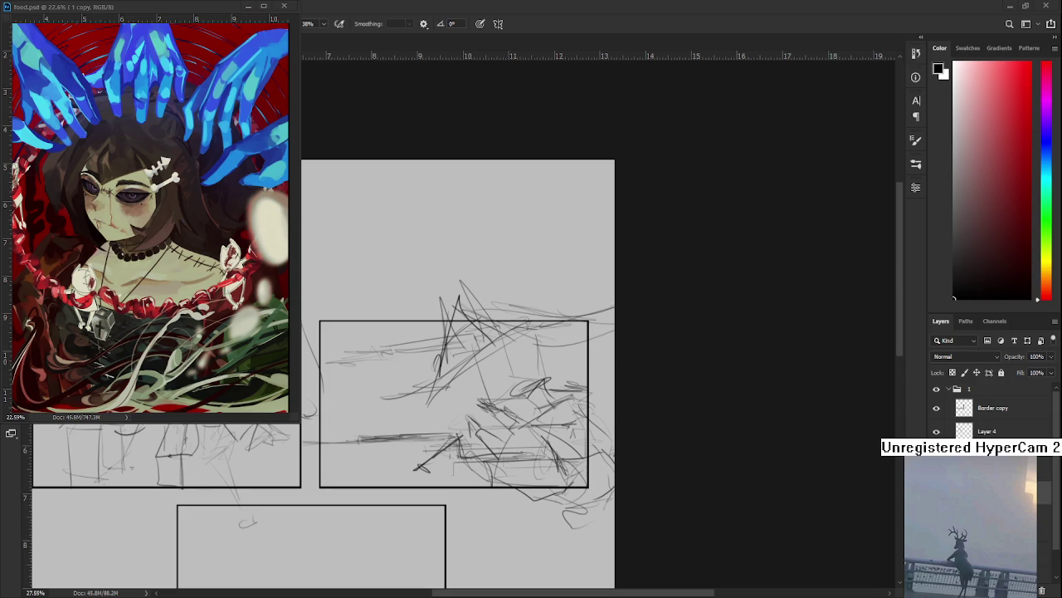
drag(199, 471, 343, 297)
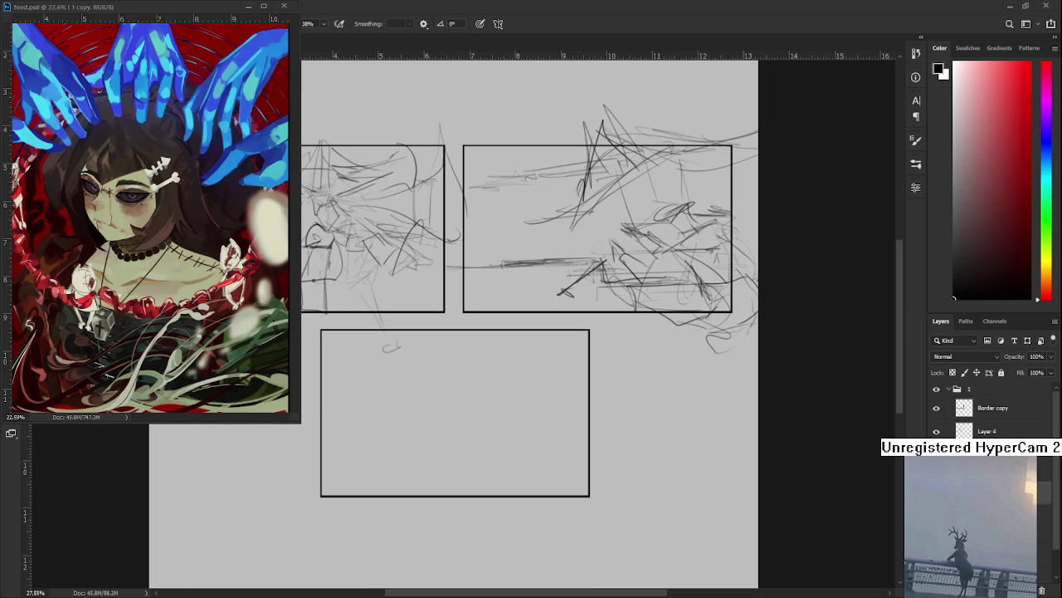
drag(448, 357, 454, 365)
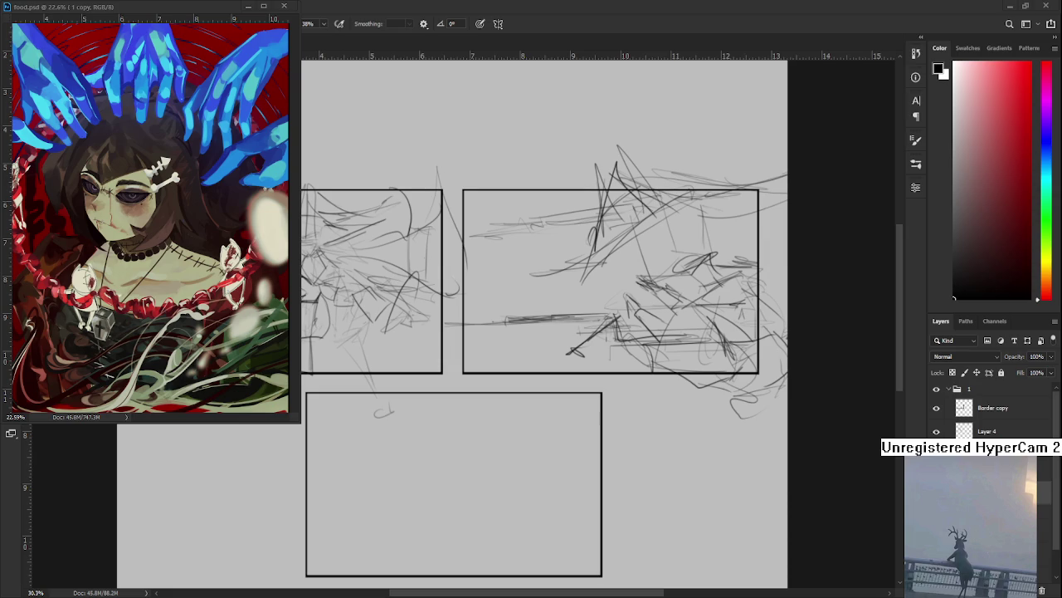
drag(477, 485, 490, 427)
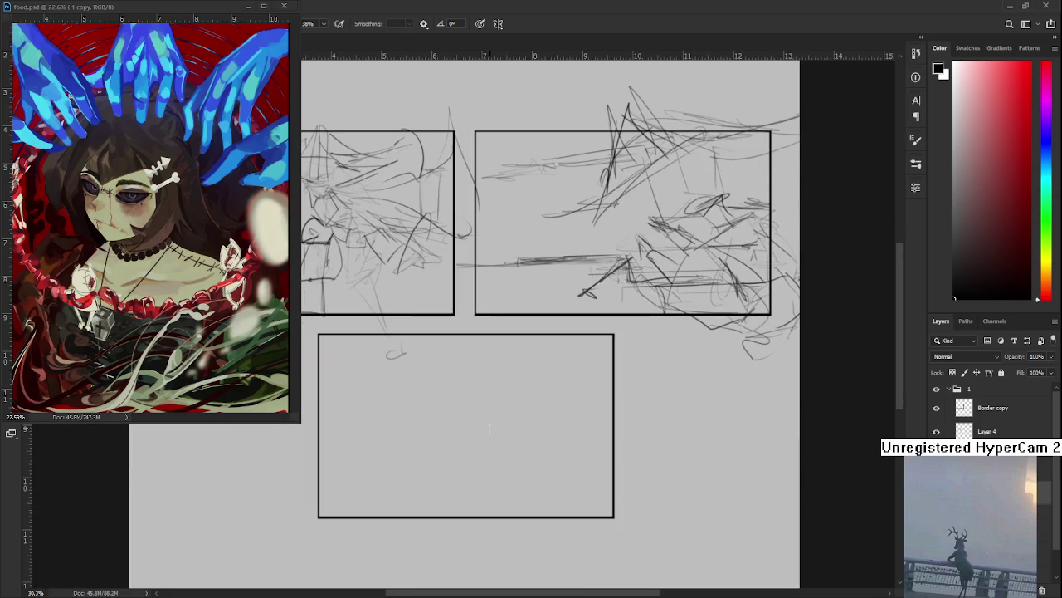
drag(327, 400, 626, 460)
key(ctrl+z)
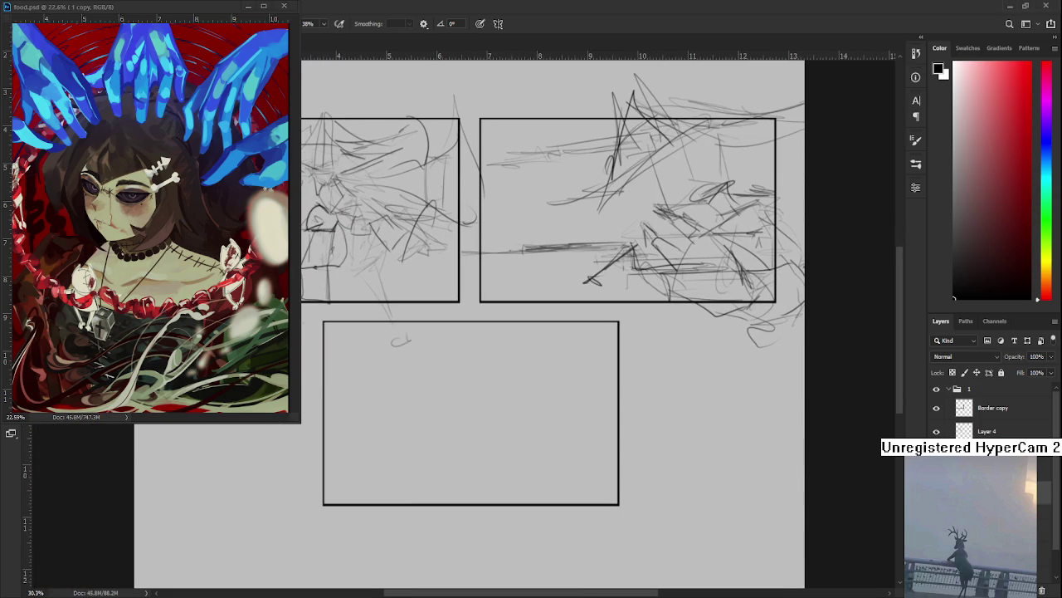
click(297, 400)
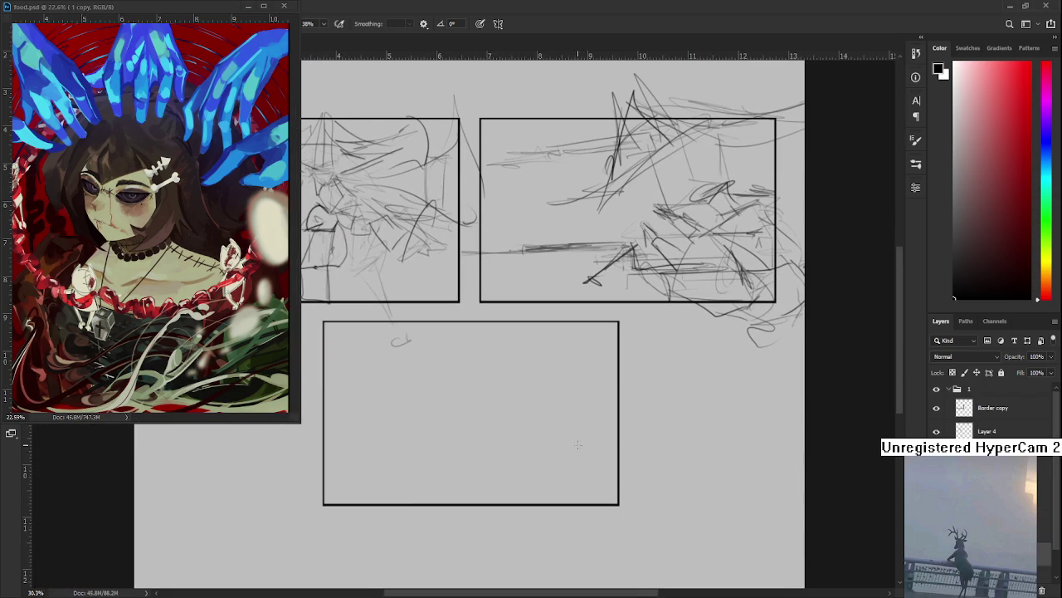
drag(503, 461, 607, 463)
drag(433, 416, 832, 491)
key(ctrl+z)
drag(365, 389, 840, 485)
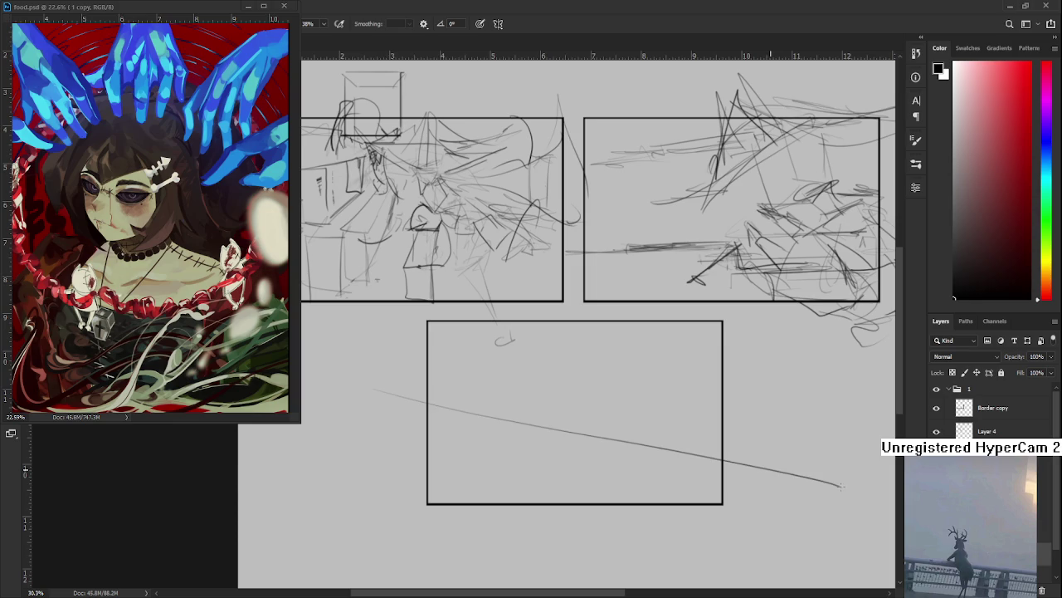
Redraw the ground line so it curves downward at its right end.
key(ctrl+z)
drag(398, 411, 783, 498)
mouse_move(605, 364)
mouse_down()
mouse_move(455, 378)
mouse_move(464, 396)
mouse_up()
key(ctrl+z)
key(ctrl+z)
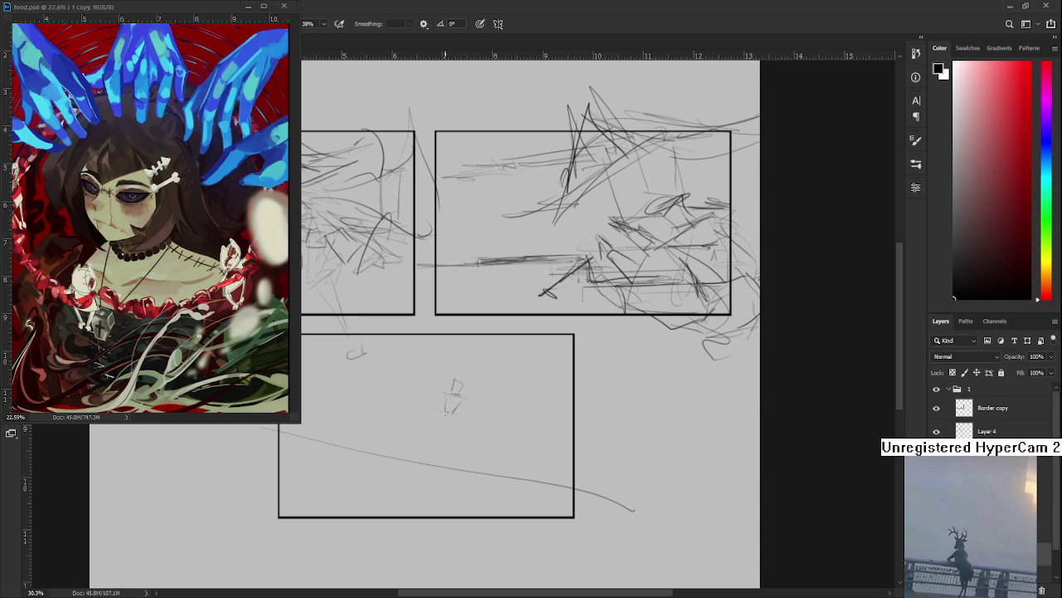
Sketch a small stick figure's torso, arm and legs on the ground line.
drag(455, 405, 432, 444)
mouse_move(437, 431)
mouse_down()
mouse_move(418, 465)
mouse_move(446, 426)
mouse_move(449, 474)
mouse_move(408, 471)
mouse_up()
mouse_move(460, 425)
mouse_down()
mouse_move(490, 395)
mouse_move(498, 365)
mouse_up()
key(r)
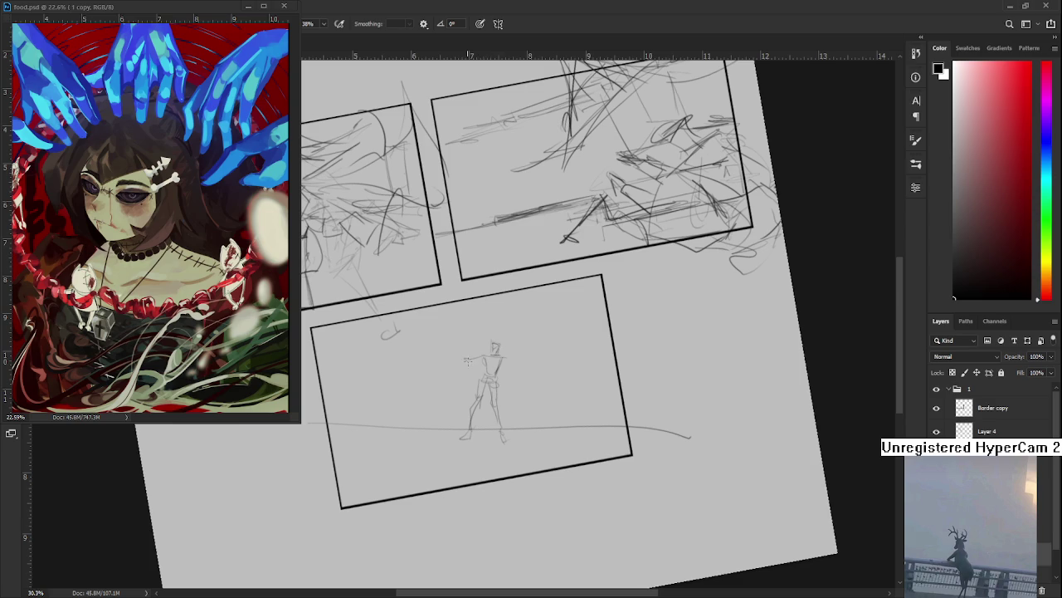
mouse_move(465, 358)
mouse_down()
mouse_move(447, 362)
mouse_move(533, 368)
mouse_up()
key(r)
mouse_move(534, 370)
mouse_down()
mouse_move(557, 407)
mouse_move(491, 395)
mouse_move(470, 365)
mouse_move(477, 433)
mouse_move(457, 411)
mouse_up()
key(b)
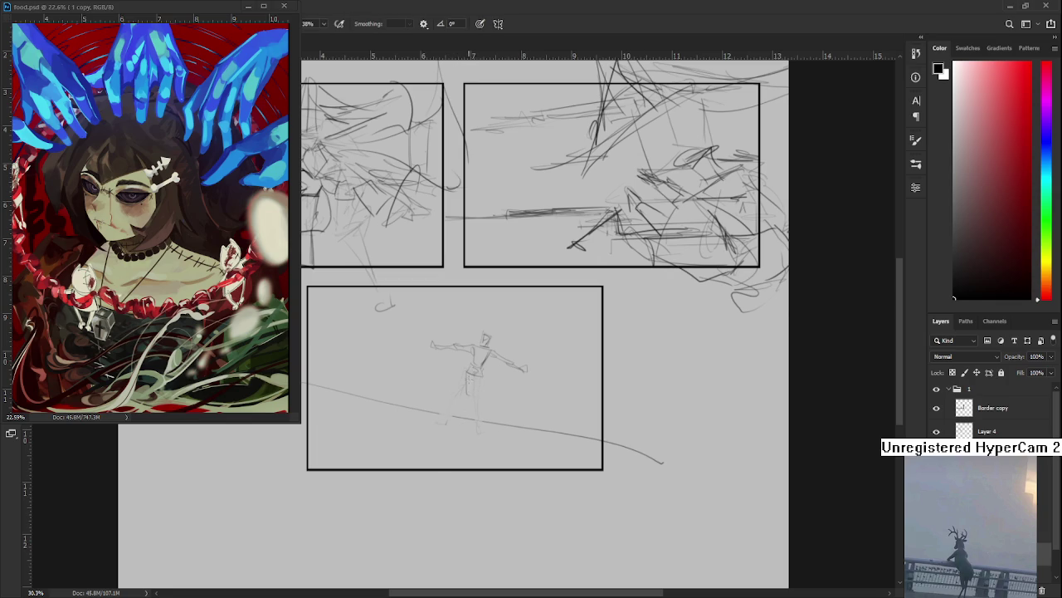
mouse_move(464, 398)
mouse_down()
mouse_move(462, 419)
mouse_move(476, 420)
mouse_move(462, 417)
mouse_move(453, 436)
mouse_move(462, 430)
mouse_up()
drag(477, 373, 468, 425)
Erase the stick figure down to a few faint marks near the line's centre.
key(e)
mouse_move(465, 348)
mouse_down()
mouse_move(443, 347)
mouse_move(538, 349)
mouse_move(455, 342)
mouse_move(498, 349)
mouse_move(494, 423)
mouse_move(519, 408)
mouse_move(453, 420)
mouse_up()
key(b)
key(e)
key(b)
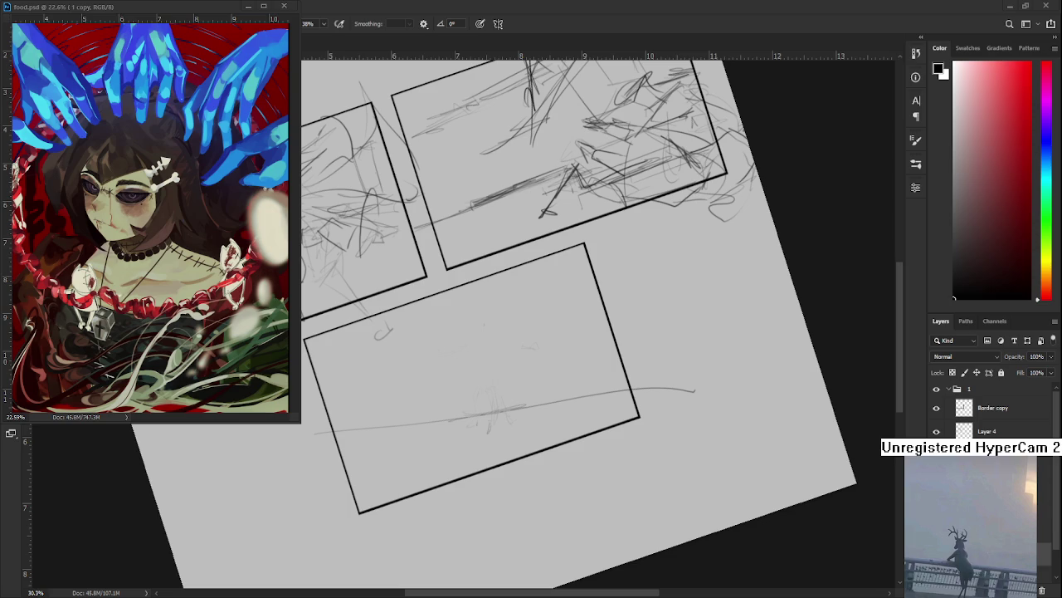
scroll(530, 368, up, 1)
Zoom in and draw a small box-shaped head, redrawing and erasing it.
scroll(510, 360, up, 1)
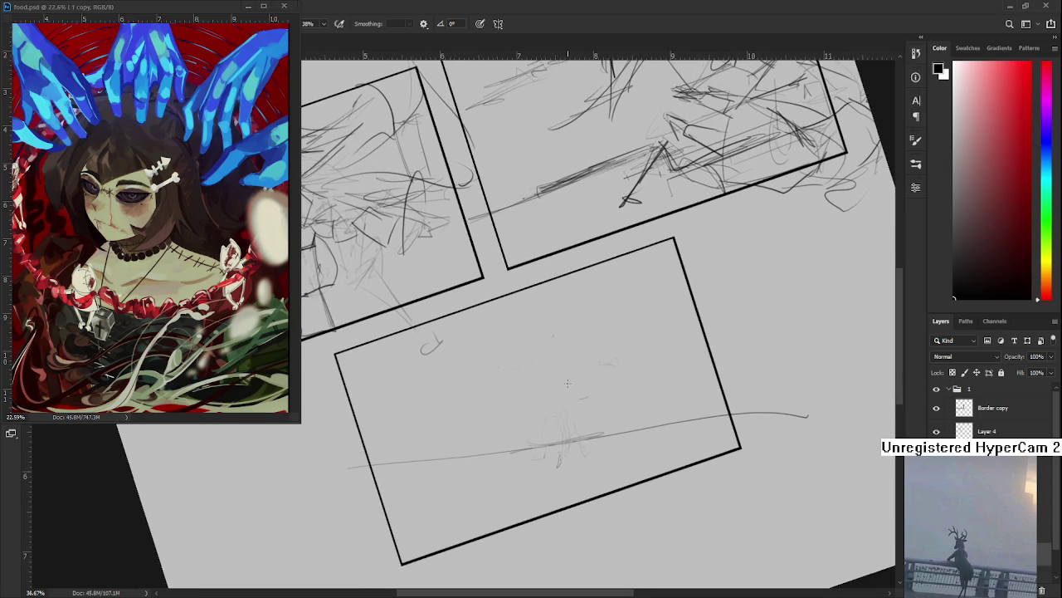
scroll(525, 380, up, 1)
drag(516, 383, 527, 380)
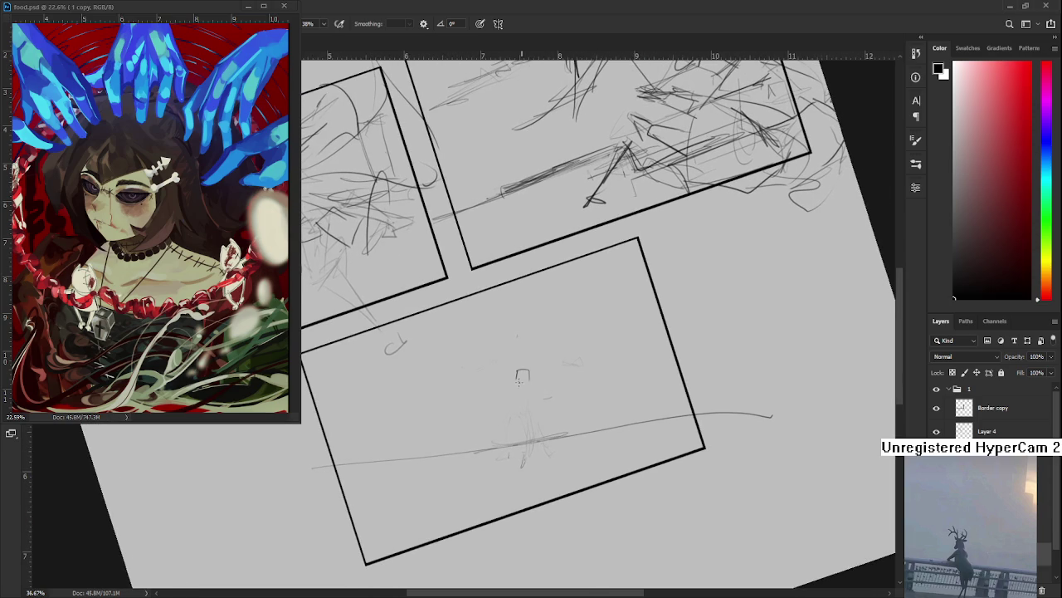
key(ctrl+z)
drag(521, 373, 524, 384)
key(e)
mouse_move(520, 374)
mouse_down()
mouse_move(521, 383)
mouse_move(534, 353)
mouse_up()
key(b)
Add short torso and leg strokes beneath the box head.
drag(516, 430, 448, 466)
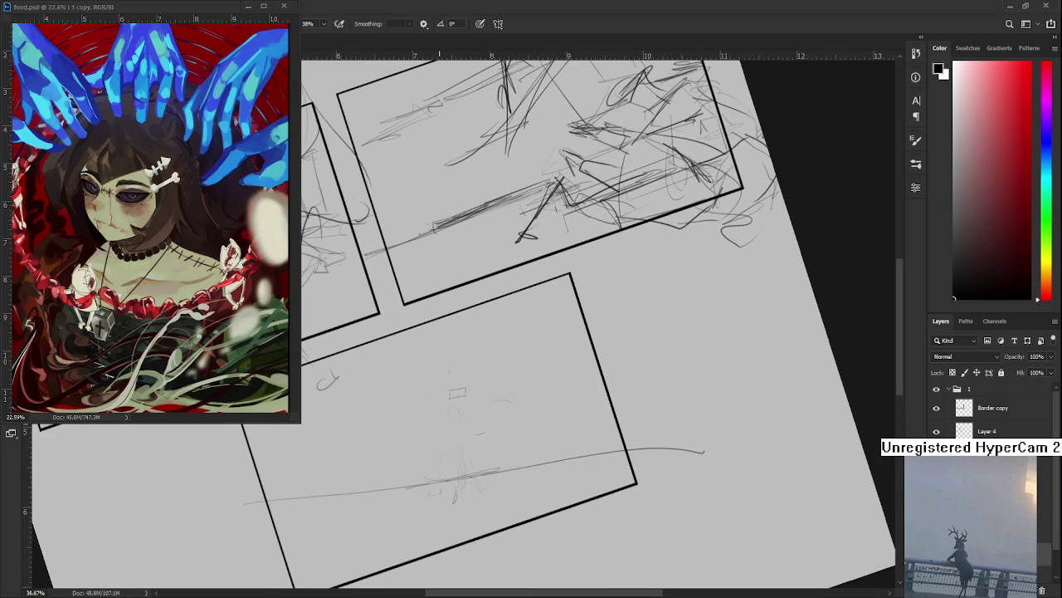
mouse_move(477, 391)
mouse_down()
mouse_move(511, 391)
mouse_move(511, 349)
mouse_move(472, 360)
mouse_move(468, 380)
mouse_move(500, 379)
mouse_move(495, 405)
mouse_move(512, 406)
mouse_up()
key(ctrl+z)
mouse_move(488, 412)
mouse_down()
mouse_move(506, 412)
mouse_move(496, 410)
mouse_move(496, 377)
mouse_move(476, 397)
mouse_move(481, 425)
mouse_move(496, 432)
mouse_up()
mouse_move(516, 372)
mouse_down()
mouse_move(529, 375)
mouse_move(537, 402)
mouse_up()
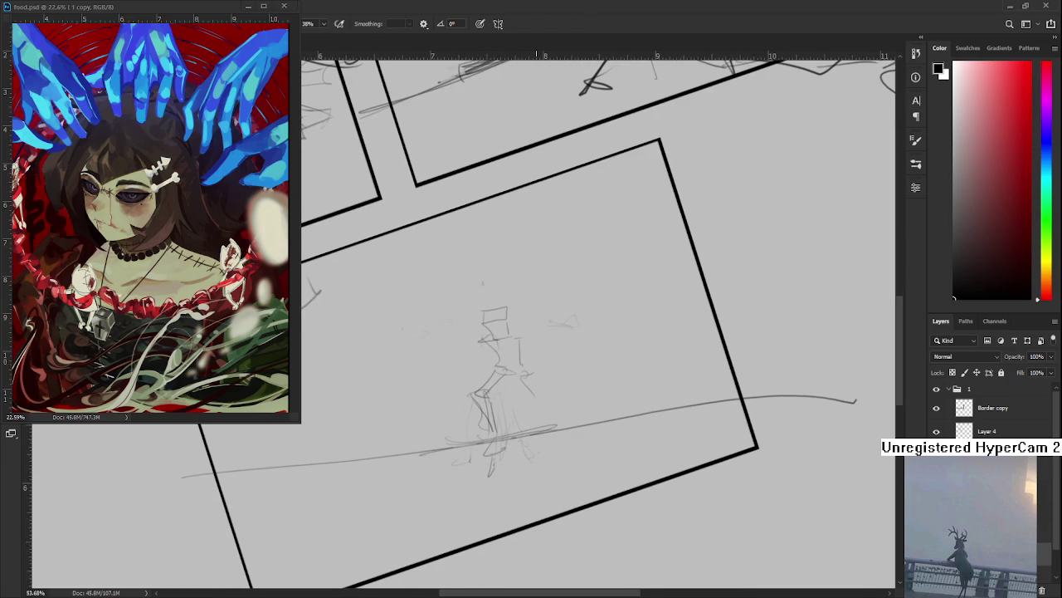
Zoom out, undo the latest figure strokes and erase part of the figure.
scroll(539, 390, down, 2)
scroll(539, 390, down, 2)
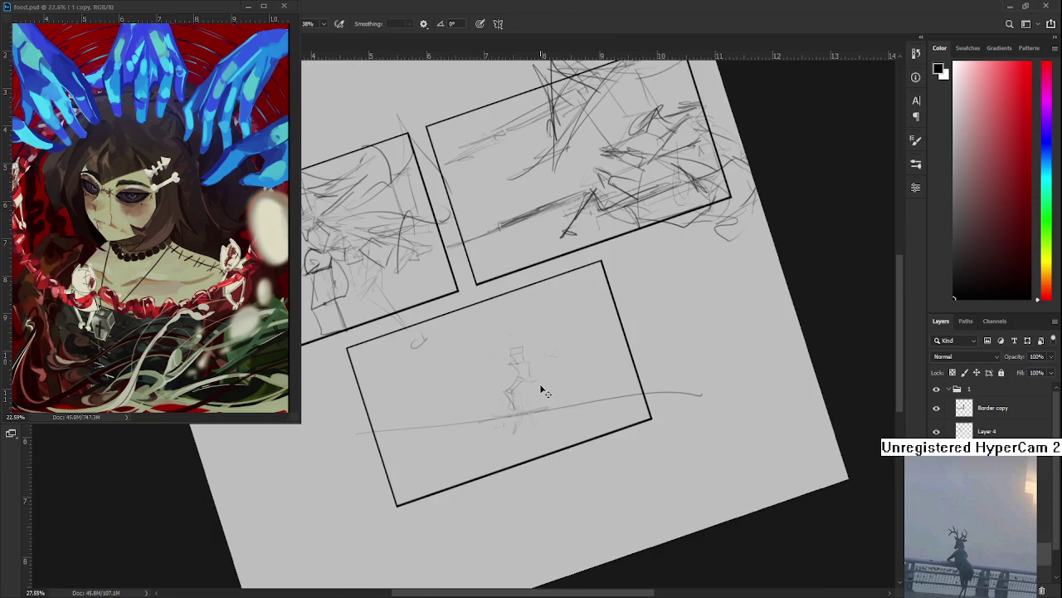
key(ctrl+z)
key(e)
drag(525, 354, 521, 382)
key(b)
Redraw the figure's torso and legs with darker strokes reaching below the ground line.
mouse_move(513, 339)
mouse_down()
mouse_move(514, 371)
mouse_move(527, 383)
mouse_move(520, 433)
mouse_up()
drag(526, 394, 527, 433)
drag(518, 376, 528, 436)
drag(529, 429, 526, 445)
drag(513, 374, 518, 417)
key(space)
key(r)
drag(589, 421, 519, 369)
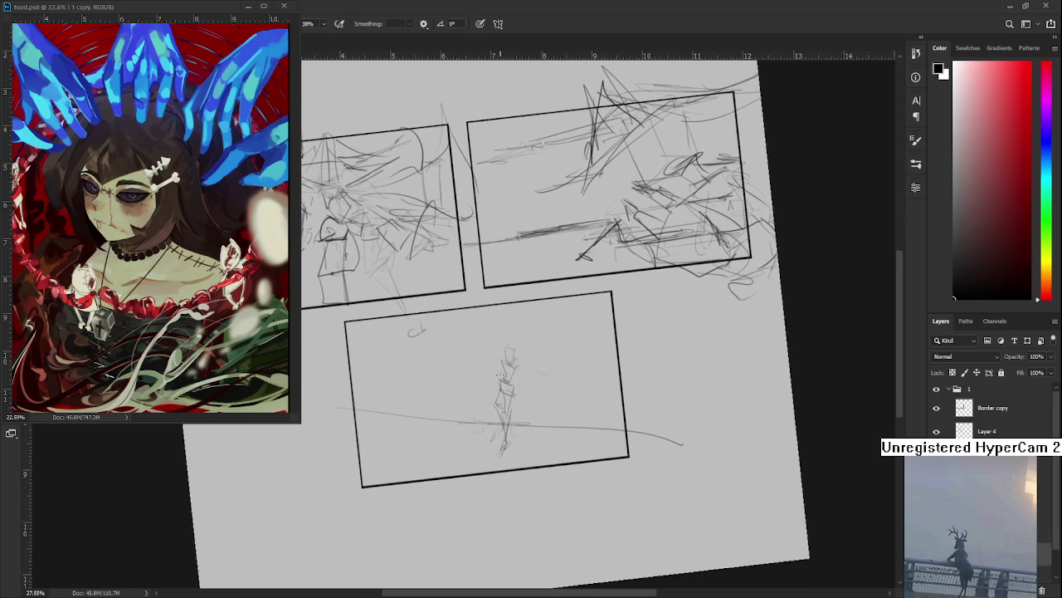
Sketch an arm reaching left from the figure with a hand at its end, retrying with undo.
drag(501, 362, 472, 356)
key(ctrl+z)
drag(486, 358, 477, 353)
key(ctrl+z)
drag(471, 359, 470, 354)
key(ctrl+z)
Darken the figure's arm and add a curve inside the arc, trying ovals to its right.
drag(485, 358, 500, 365)
key(r)
mouse_move(531, 422)
mouse_down()
mouse_move(526, 469)
mouse_move(510, 377)
mouse_move(507, 409)
mouse_up()
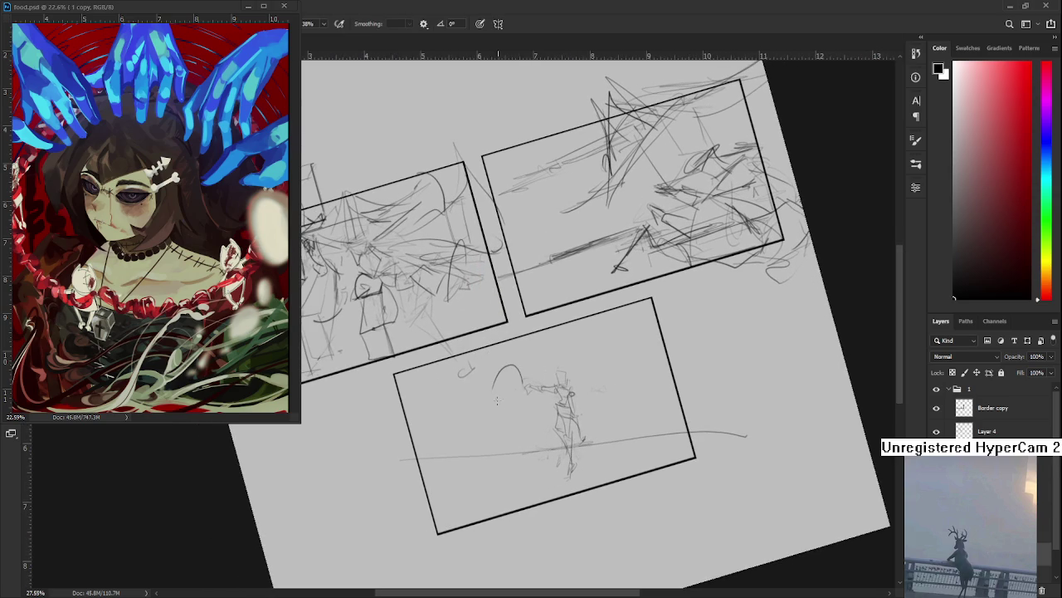
mouse_move(508, 371)
mouse_down()
mouse_move(506, 397)
mouse_move(461, 383)
mouse_up()
mouse_move(550, 361)
mouse_down()
mouse_move(547, 390)
mouse_move(576, 405)
mouse_move(525, 420)
mouse_move(526, 395)
mouse_move(486, 434)
mouse_up()
key(ctrl+z)
mouse_move(547, 398)
mouse_down()
mouse_move(531, 361)
mouse_move(548, 405)
mouse_move(541, 395)
mouse_move(485, 407)
mouse_move(493, 401)
mouse_move(480, 438)
mouse_move(491, 437)
mouse_move(474, 442)
mouse_up()
key(ctrl+z)
key(ctrl+z)
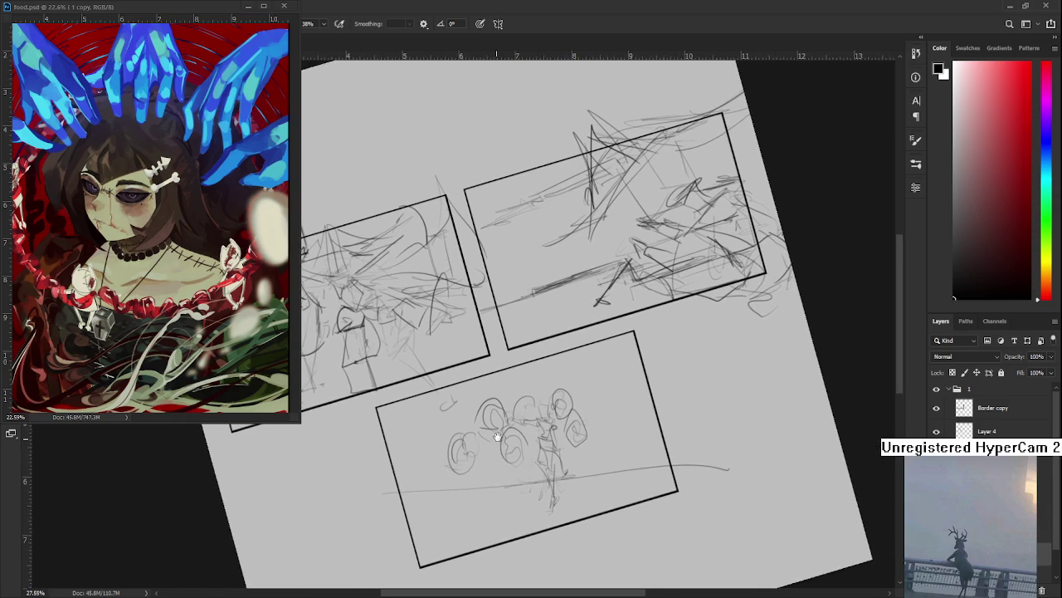
Sketch a V-shaped stroke and short strokes over the figure's upper body and right side.
mouse_move(528, 400)
mouse_down()
mouse_move(538, 416)
mouse_move(499, 410)
mouse_move(541, 420)
mouse_move(530, 440)
mouse_up()
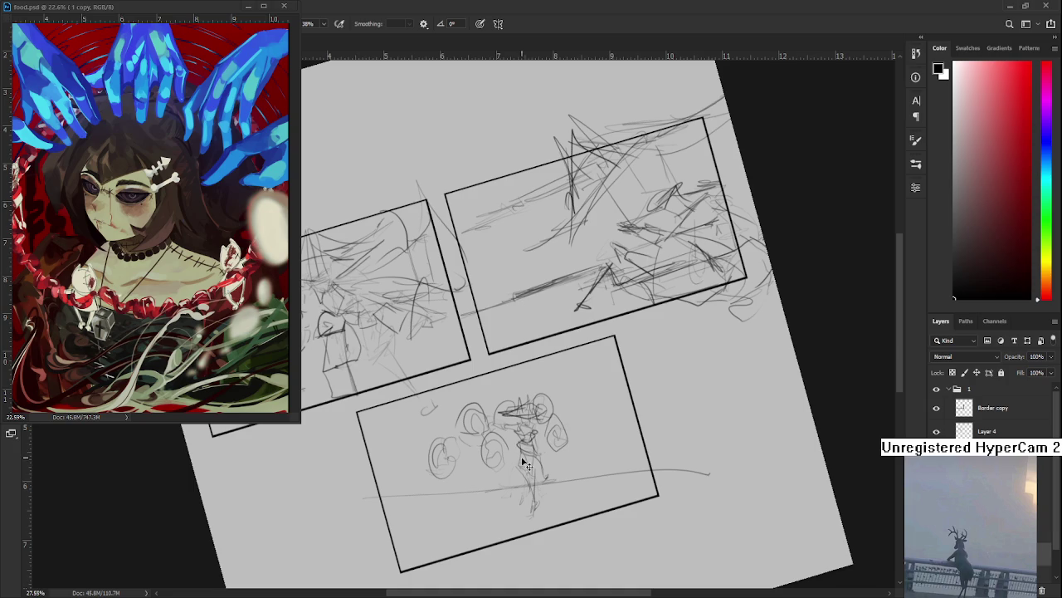
drag(524, 453, 536, 478)
drag(534, 438, 536, 462)
drag(546, 421, 486, 485)
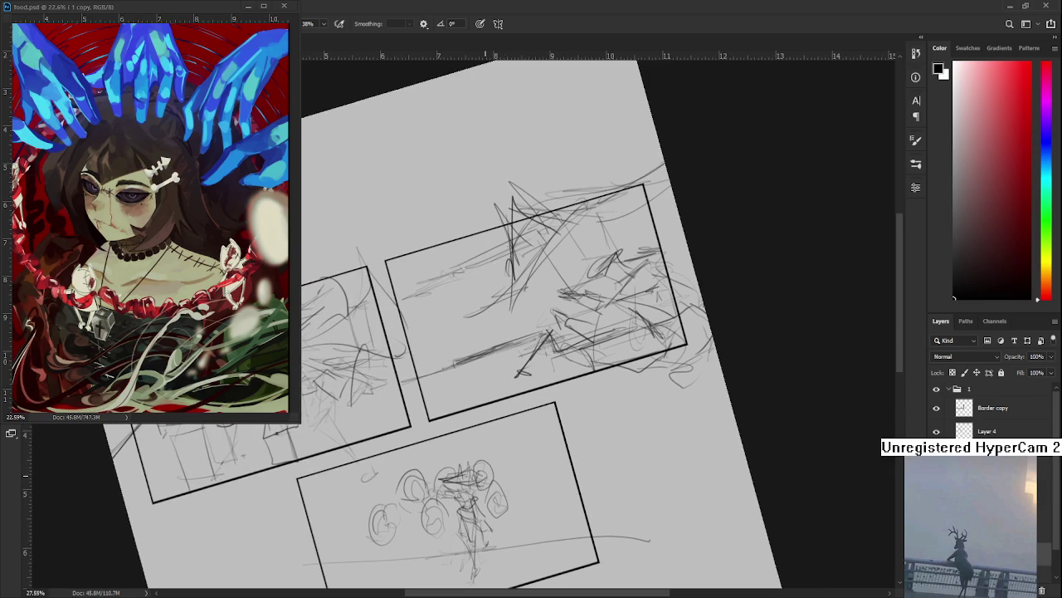
Rotate the tilted page view back to level and zoom toward the top-right panel.
scroll(731, 434, down, 3)
drag(731, 434, 607, 487)
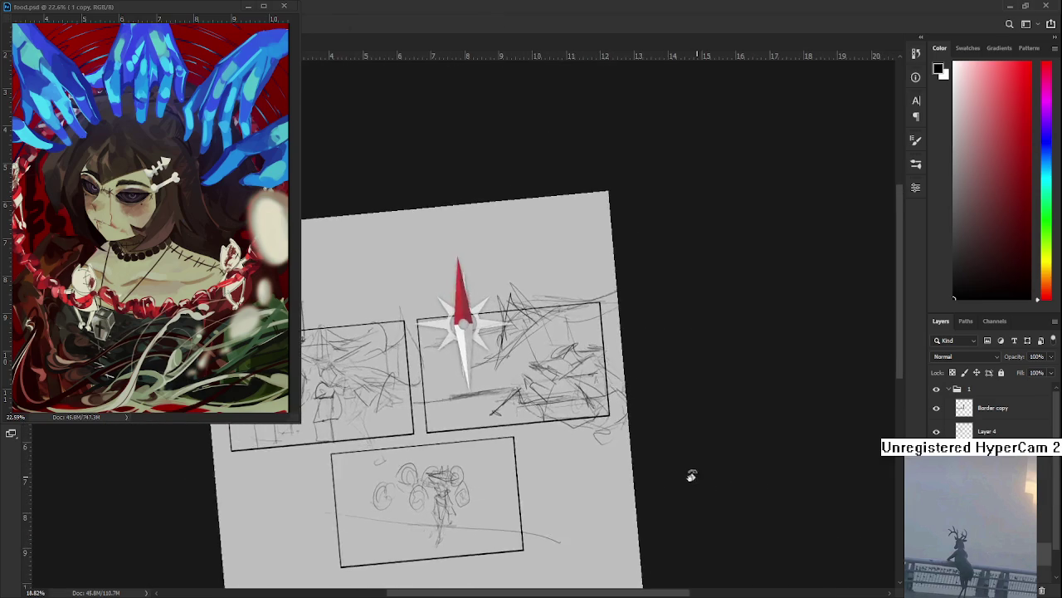
scroll(608, 487, up, 2)
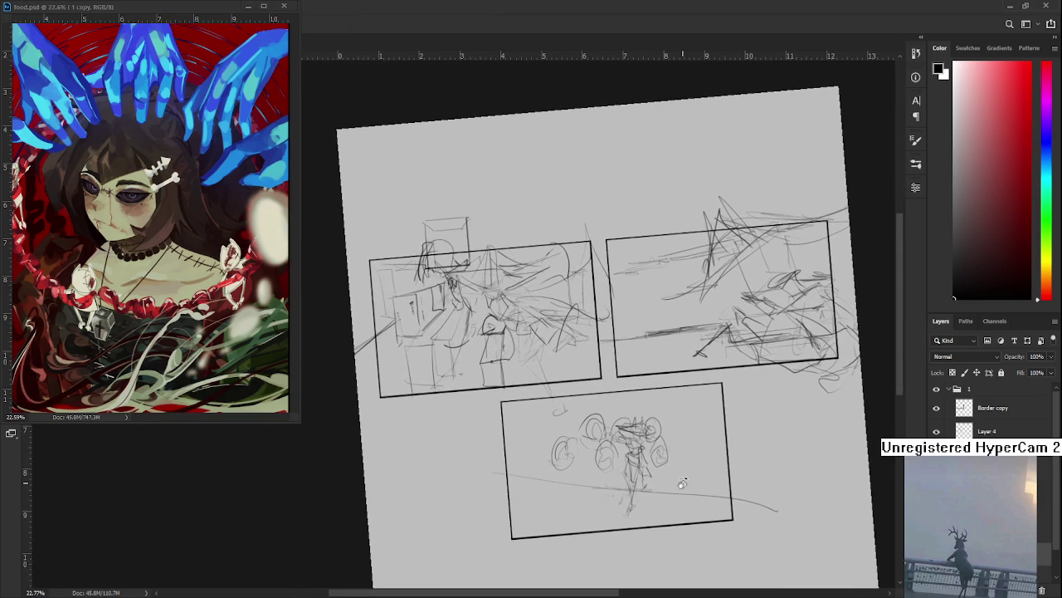
drag(696, 474, 664, 481)
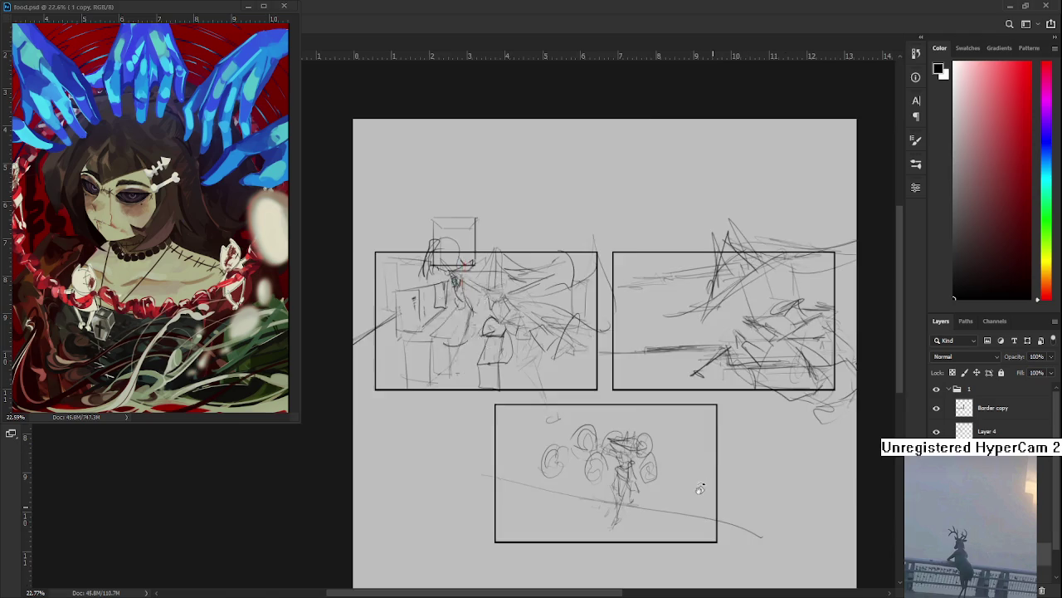
scroll(665, 481, up, 2)
mouse_move(624, 424)
mouse_down()
mouse_move(539, 517)
mouse_move(590, 506)
mouse_move(520, 515)
mouse_up()
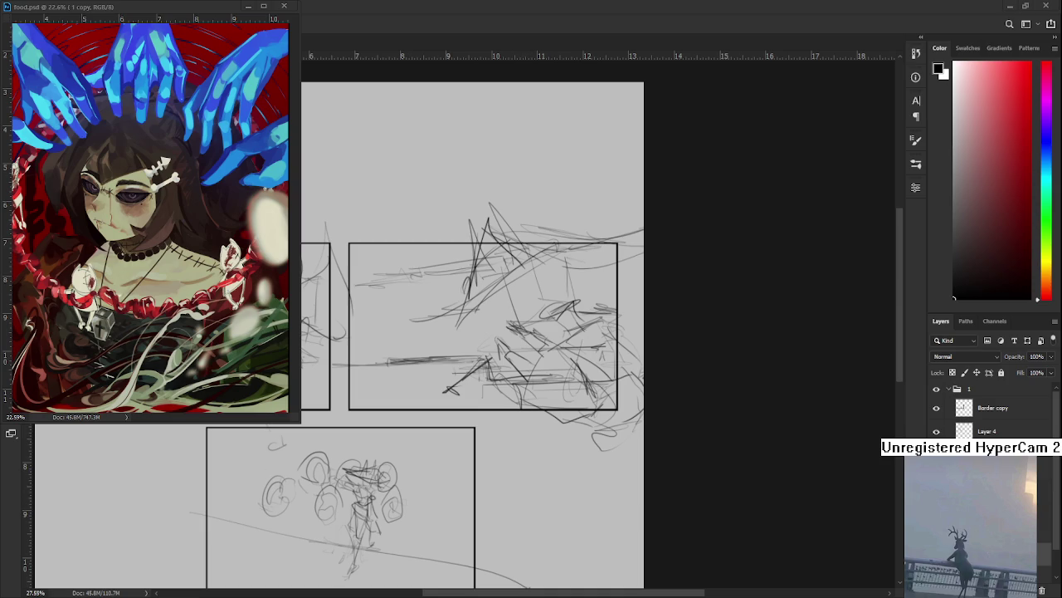
alt+scroll(436, 419, down, 1)
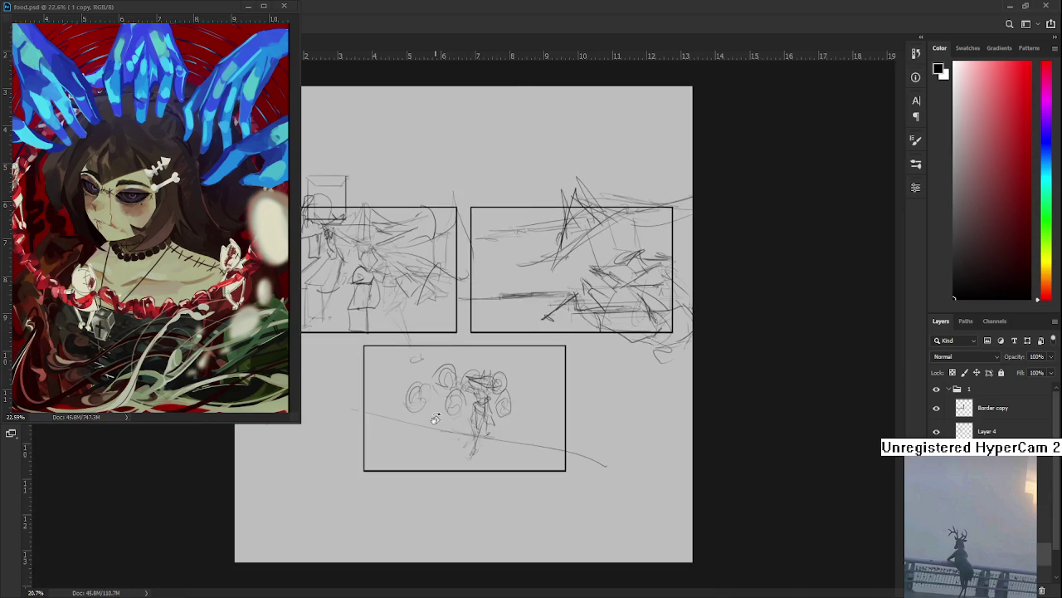
Sketch strokes over the bottom figure's head, undoing the first attempt.
alt+scroll(462, 395, down, 1)
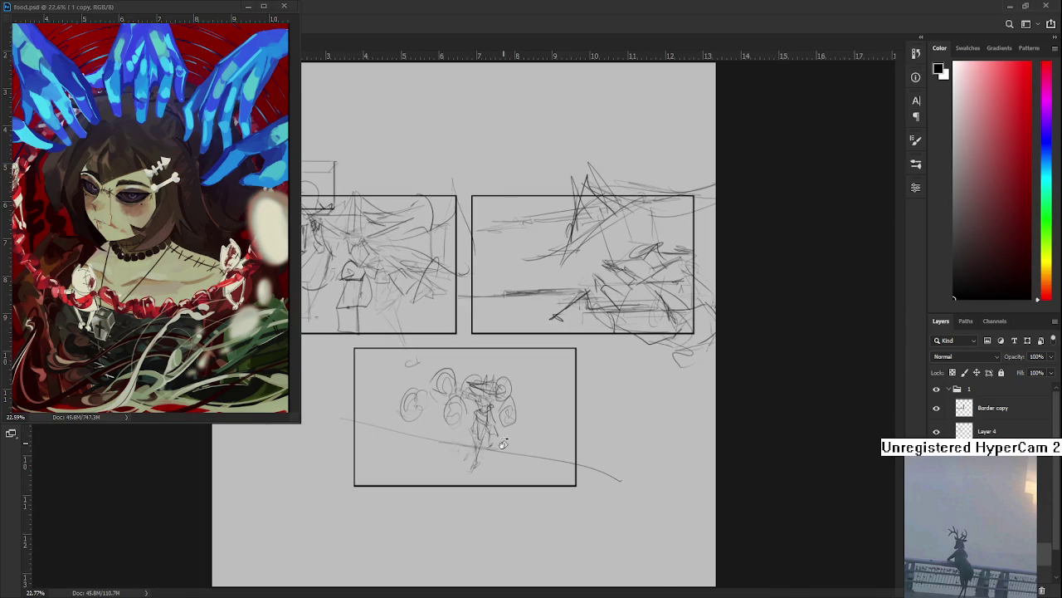
alt+scroll(503, 449, up, 1)
alt+scroll(490, 425, up, 1)
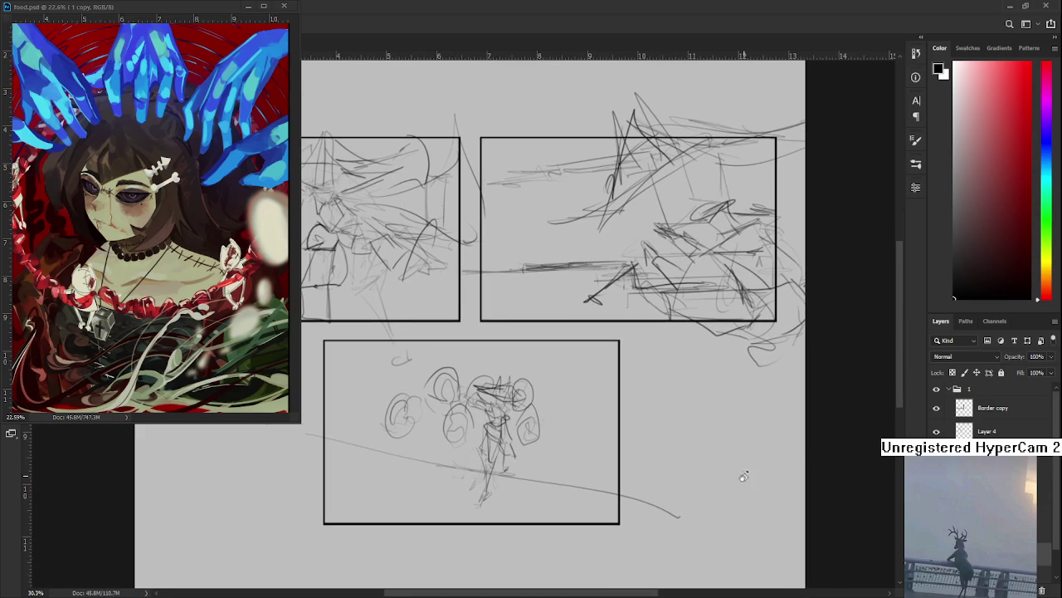
mouse_move(470, 374)
mouse_down()
mouse_move(455, 432)
mouse_move(450, 397)
mouse_move(430, 395)
mouse_up()
key(ctrl+z)
mouse_move(430, 375)
mouse_down()
mouse_move(447, 380)
mouse_move(388, 437)
mouse_up()
Darken marks inside the left, middle-left and right circles around the figure.
drag(404, 400, 397, 432)
mouse_move(461, 415)
mouse_down()
mouse_move(463, 442)
mouse_move(444, 448)
mouse_up()
drag(473, 397, 469, 402)
drag(531, 414, 528, 438)
drag(541, 407, 528, 447)
drag(531, 413, 526, 441)
mouse_move(525, 390)
mouse_down()
mouse_move(521, 402)
mouse_move(532, 399)
mouse_up()
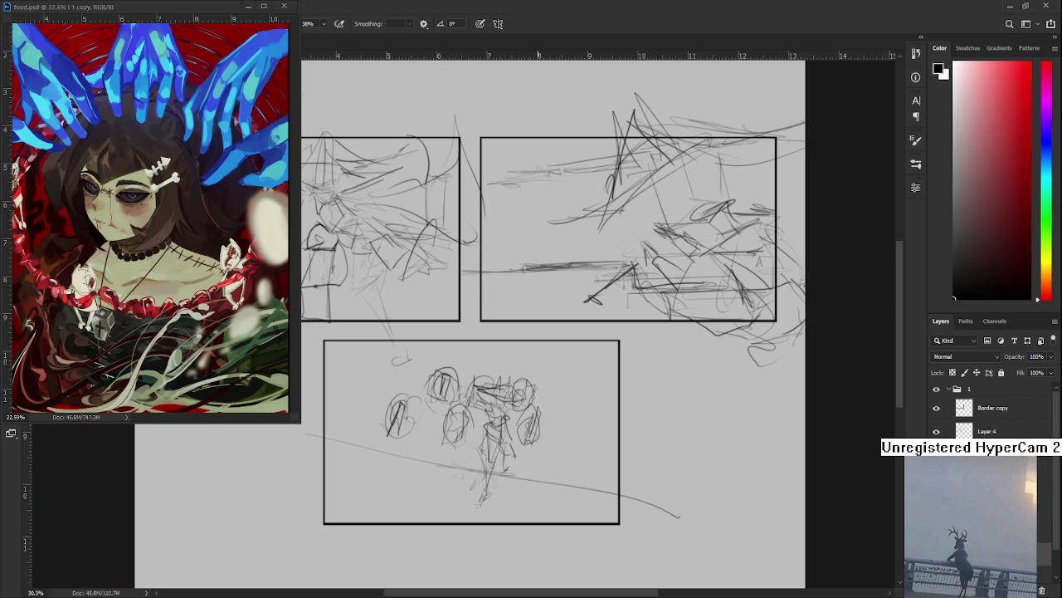
Retrace the diagonal ground line darker and sketch legs and feet under the figure.
drag(566, 430, 568, 443)
drag(514, 475, 599, 490)
mouse_move(458, 476)
mouse_down()
mouse_move(487, 501)
mouse_move(523, 501)
mouse_move(543, 530)
mouse_up()
drag(766, 272, 786, 278)
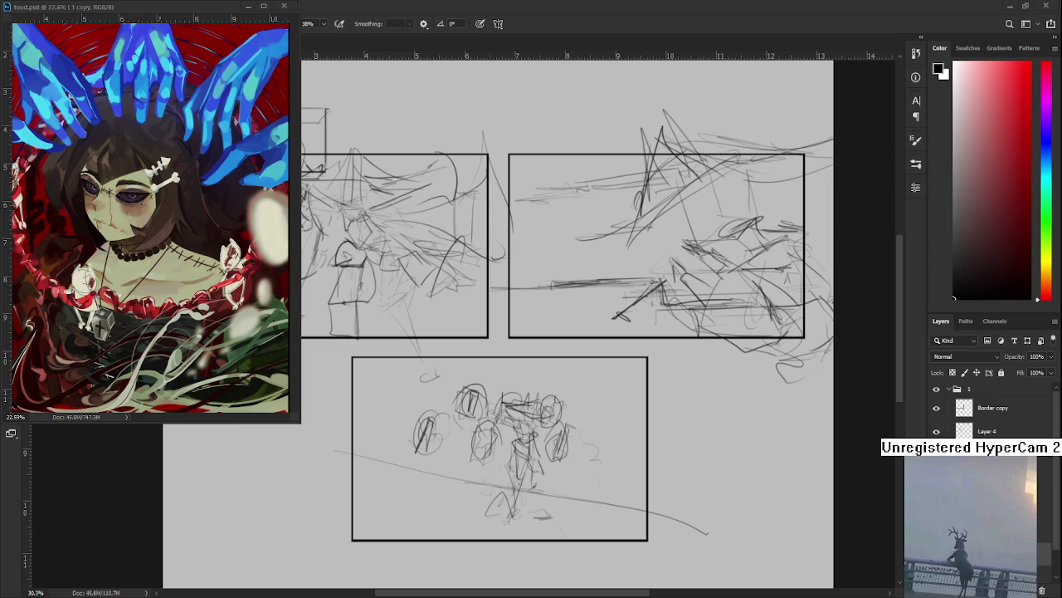
Draw a diagonal stroke through the figure and short vertical strokes around it.
drag(440, 373, 414, 440)
key(ctrl+z)
mouse_move(419, 360)
mouse_down()
mouse_move(382, 421)
mouse_move(412, 394)
mouse_up()
drag(413, 407, 401, 442)
drag(431, 384, 422, 408)
Hatch the right part of the bottom panel with faint horizontal and vertical strokes.
mouse_move(583, 432)
mouse_down()
mouse_move(646, 448)
mouse_move(636, 444)
mouse_move(634, 461)
mouse_up()
key(ctrl+z)
drag(573, 426, 640, 438)
drag(636, 412, 634, 463)
mouse_move(631, 365)
mouse_down()
mouse_move(619, 415)
mouse_move(581, 435)
mouse_up()
key(ctrl+z)
drag(648, 432, 592, 423)
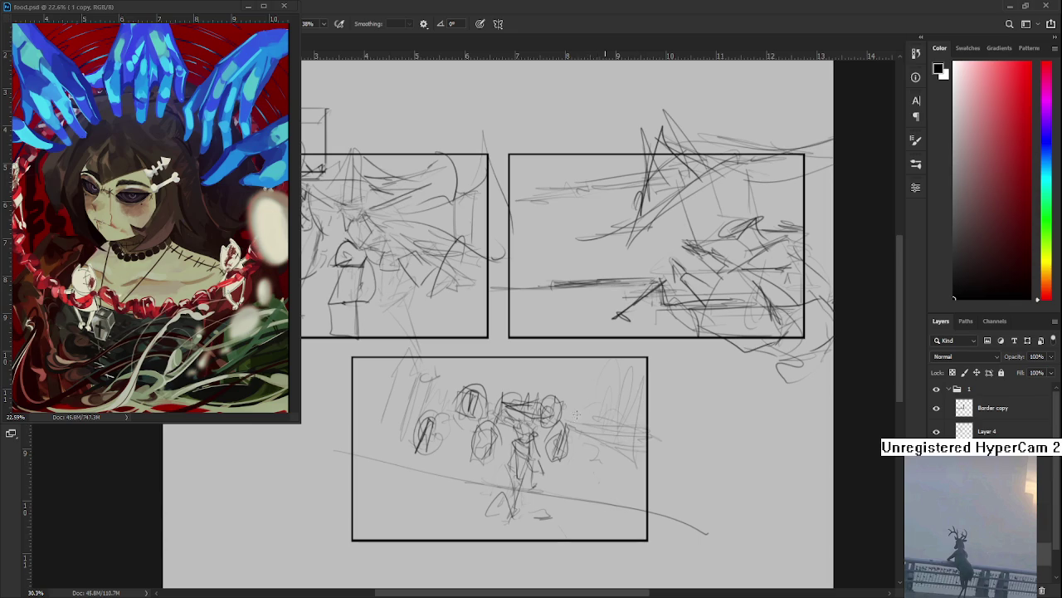
Add faint vertical background strokes near the top centre, left edge and right side.
drag(515, 391, 505, 357)
drag(398, 375, 378, 422)
key(ctrl+z)
mouse_move(387, 375)
mouse_down()
mouse_move(384, 437)
mouse_move(355, 436)
mouse_move(357, 451)
mouse_up()
key(ctrl+z)
mouse_move(363, 405)
mouse_down()
mouse_move(364, 379)
mouse_move(354, 382)
mouse_move(394, 380)
mouse_move(337, 428)
mouse_up()
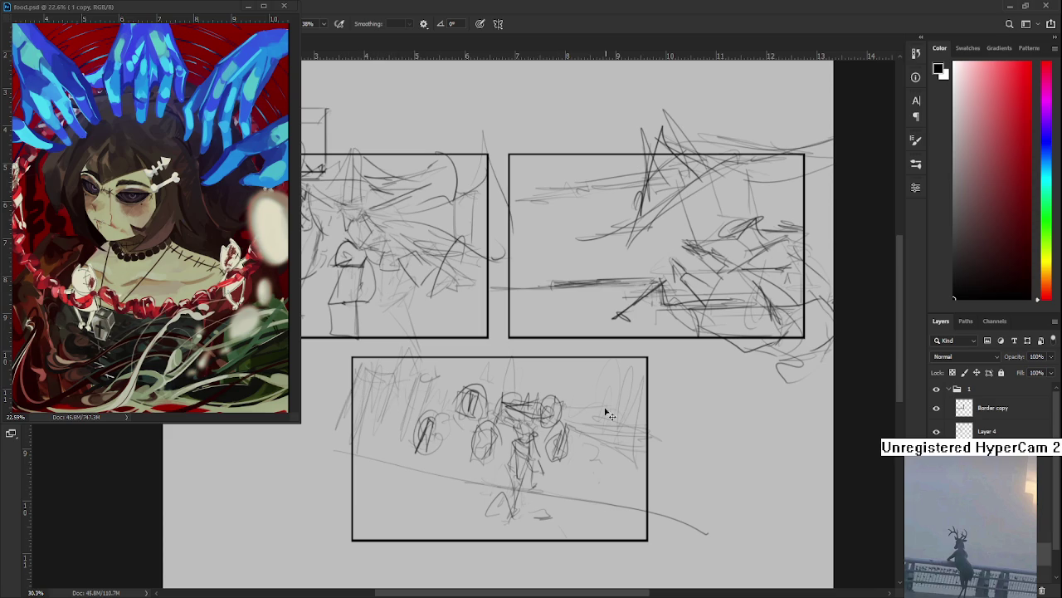
drag(603, 414, 596, 495)
drag(646, 448, 636, 502)
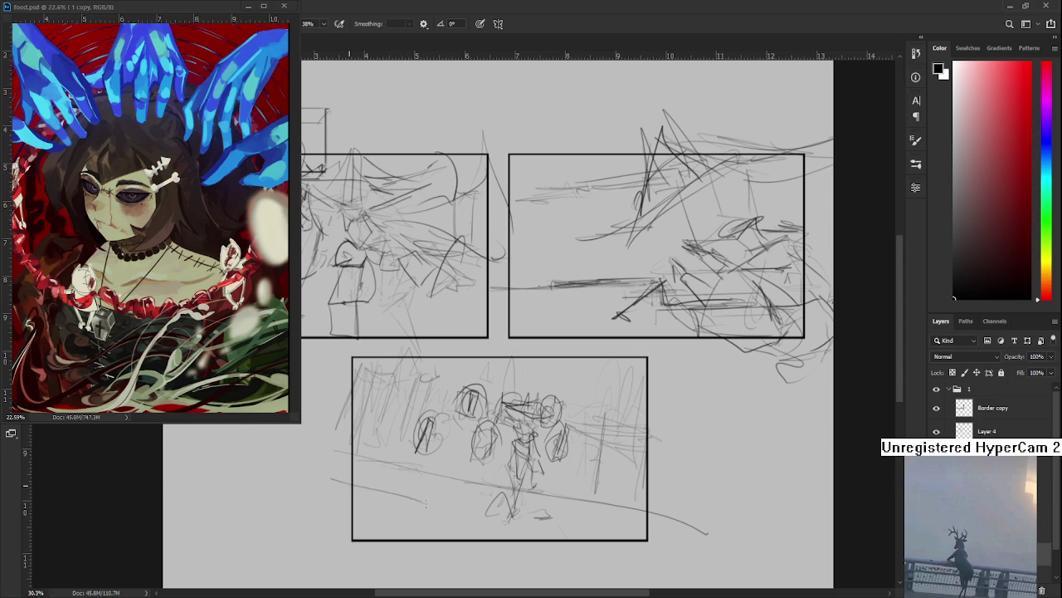
Draw a lower-left arc and a longer ground line beneath the figure.
drag(378, 424, 419, 455)
drag(363, 484, 440, 481)
key(ctrl+z)
drag(348, 471, 443, 483)
drag(425, 520, 463, 526)
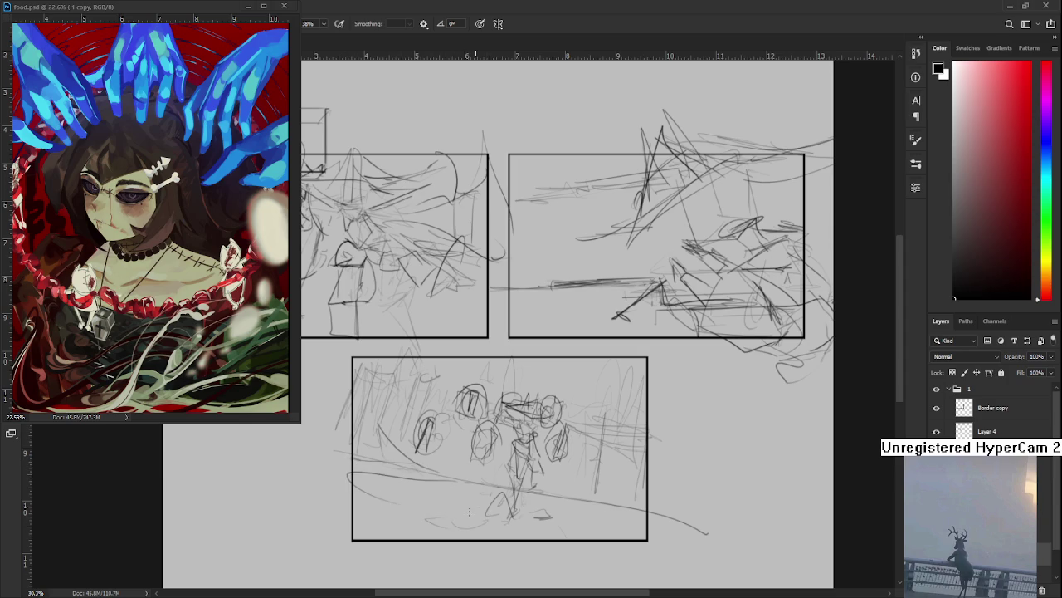
Add a long horizontal ground line and a tall stroke topped by a small oval.
drag(551, 536, 636, 533)
drag(569, 502, 627, 527)
drag(591, 458, 592, 496)
drag(355, 455, 404, 442)
scroll(603, 378, down, 5)
Zoom out to see the whole comic page, then zoom in on the top-right panel.
scroll(602, 377, down, 3)
scroll(502, 346, up, 1)
scroll(492, 380, up, 2)
scroll(480, 410, up, 1)
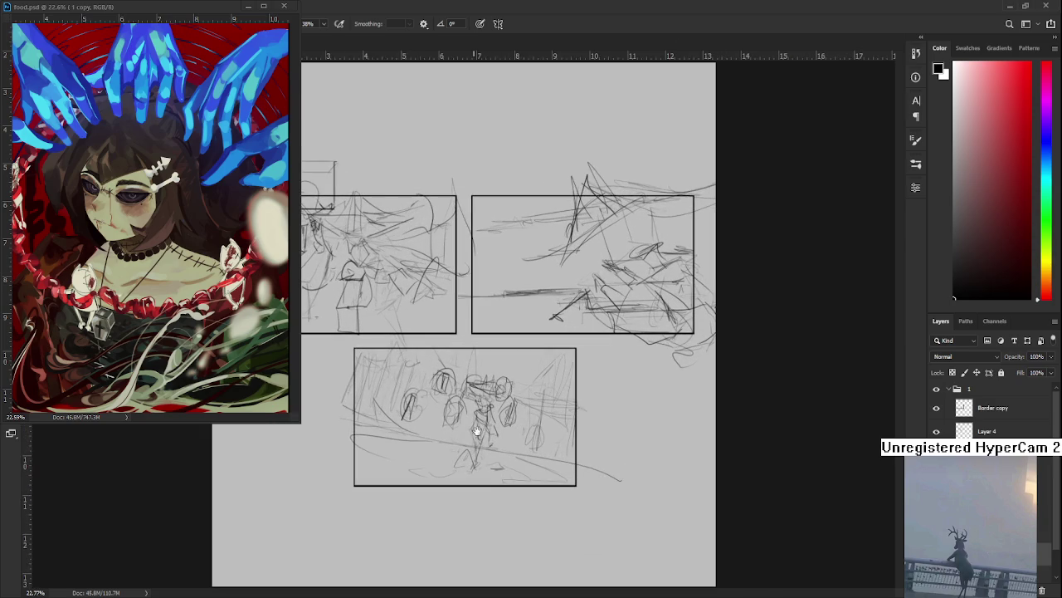
scroll(480, 440, up, 1)
scroll(484, 457, up, 1)
scroll(489, 456, down, 2)
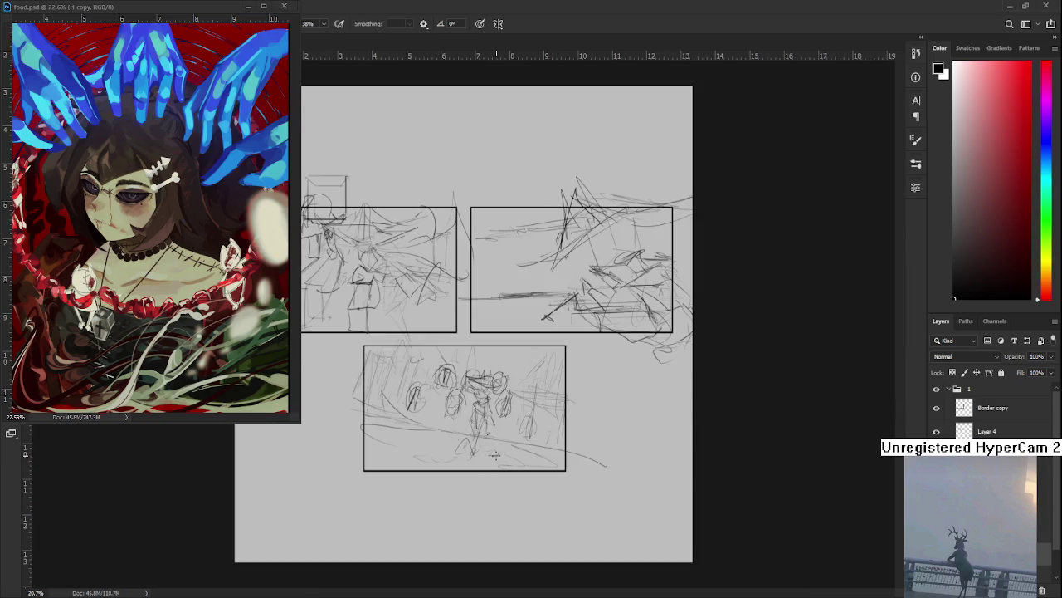
scroll(494, 454, down, 1)
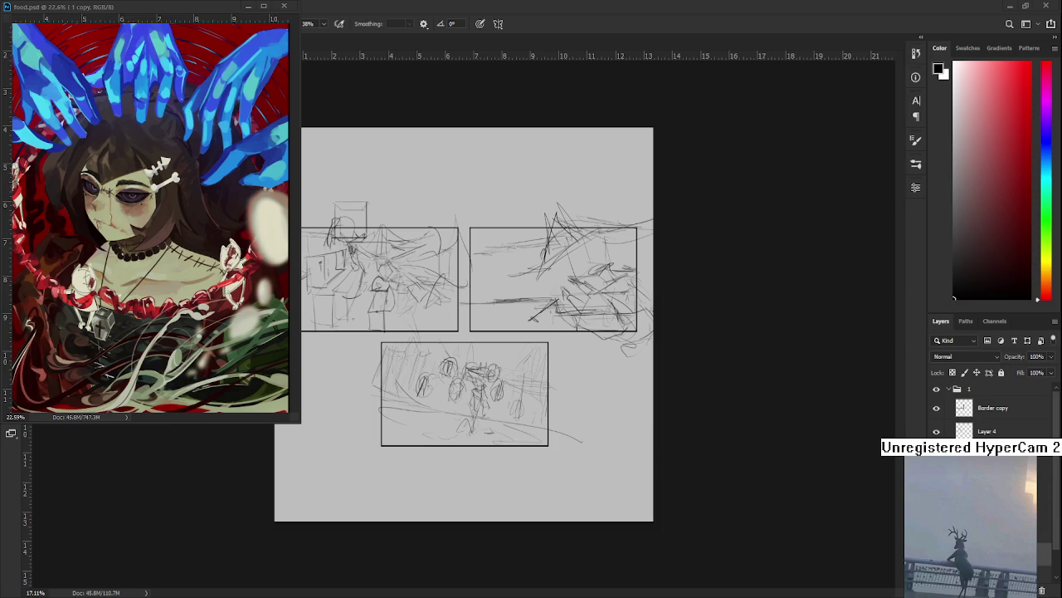
scroll(596, 332, down, 1)
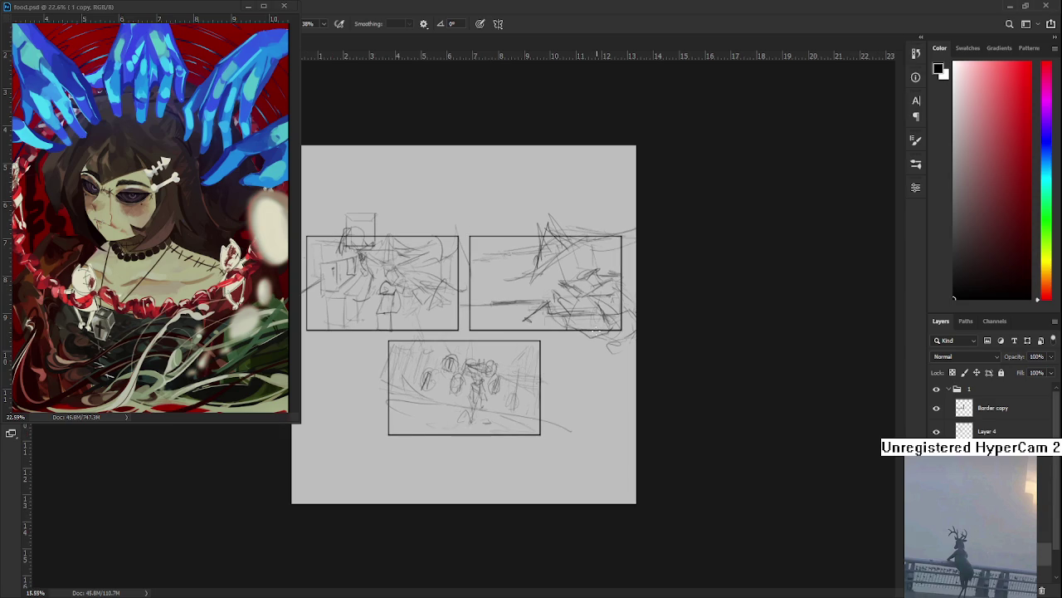
scroll(581, 291, up, 4)
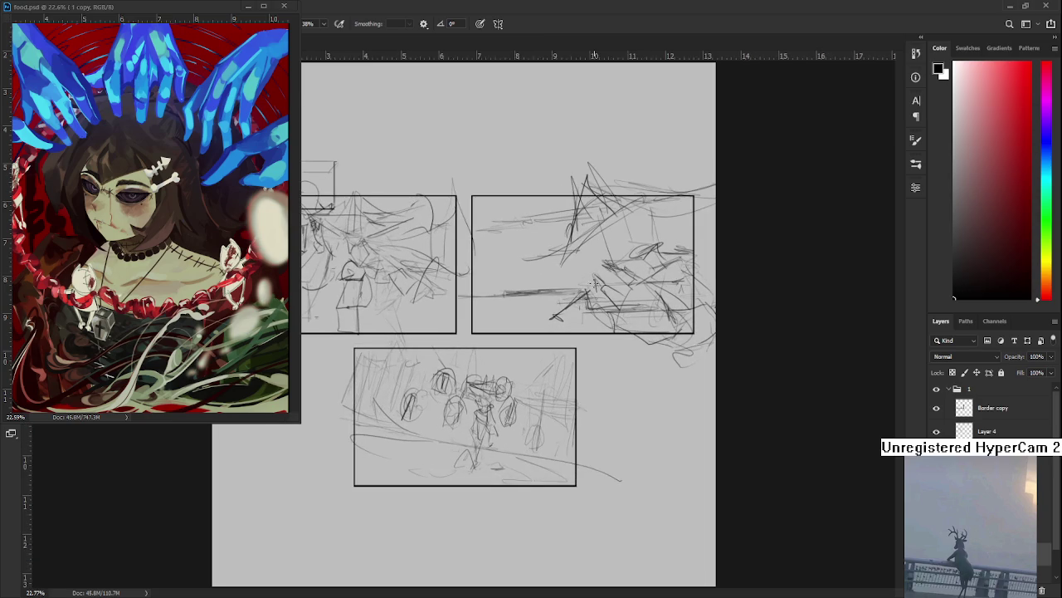
scroll(586, 285, up, 3)
scroll(587, 276, up, 1)
scroll(581, 315, up, 1)
scroll(572, 332, up, 1)
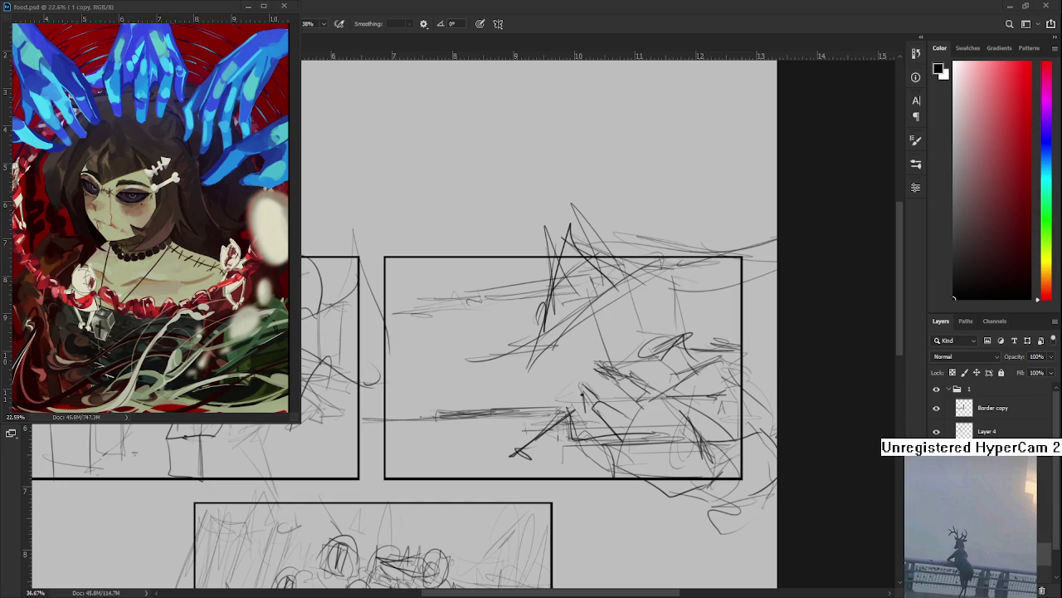
scroll(493, 349, up, 1)
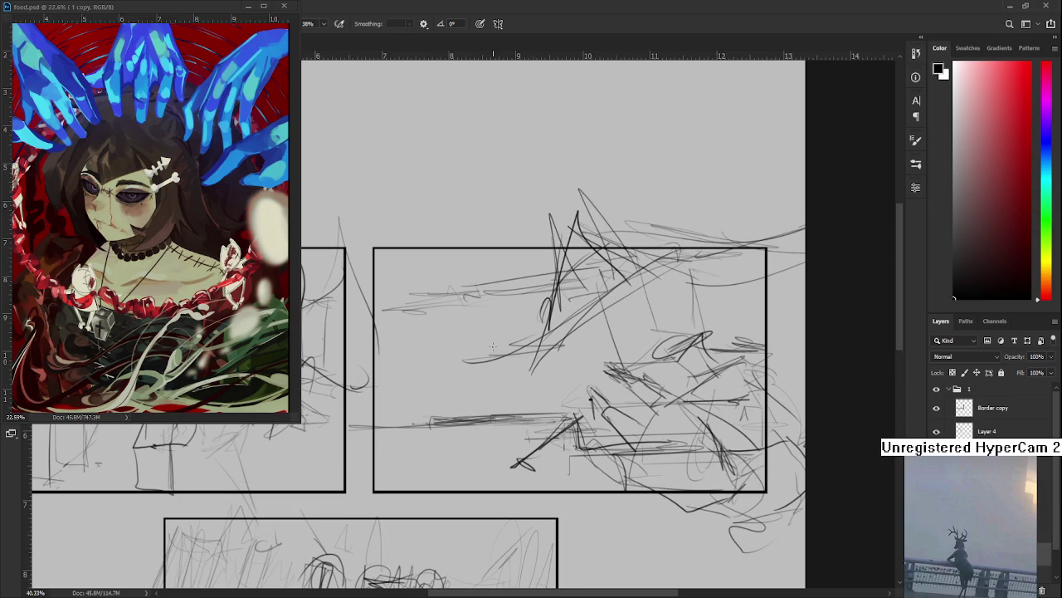
Sketch a tiny head in the top-right panel, discarding a dress-shaped body attempt.
mouse_move(449, 355)
mouse_down()
mouse_move(486, 360)
mouse_move(490, 349)
mouse_move(479, 356)
mouse_up()
mouse_move(472, 352)
mouse_down()
mouse_move(495, 351)
mouse_move(482, 371)
mouse_up()
mouse_move(481, 370)
mouse_down()
mouse_move(488, 385)
mouse_move(472, 383)
mouse_move(494, 389)
mouse_up()
drag(486, 370, 493, 385)
key(ctrl+z)
key(ctrl+z)
key(ctrl+z)
key(ctrl+z)
key(ctrl+z)
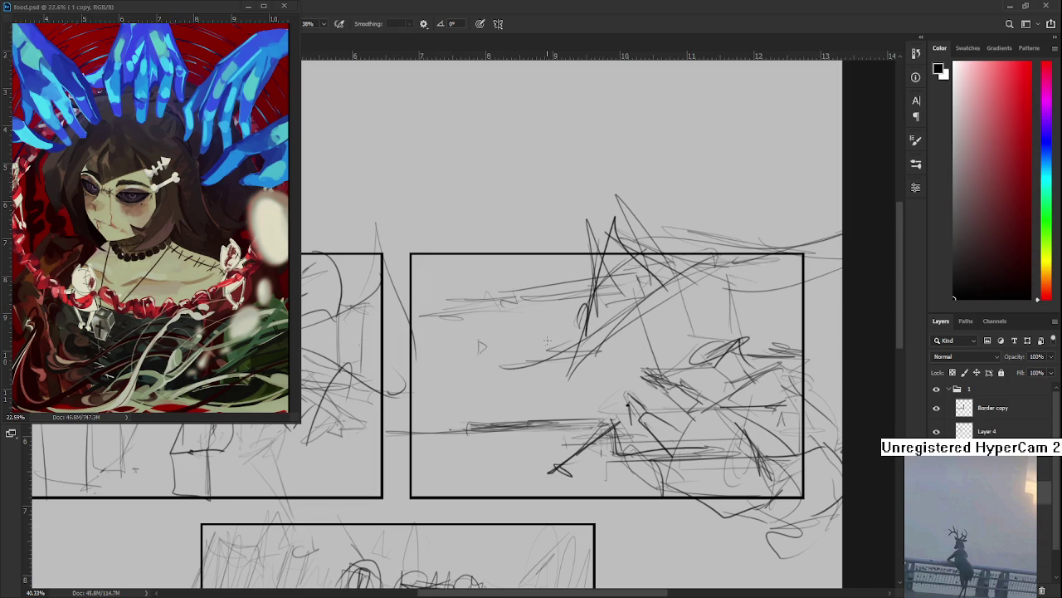
Build the small figure's body from faint vertical strokes below its head.
drag(489, 367, 486, 412)
drag(500, 363, 495, 415)
drag(495, 353, 499, 387)
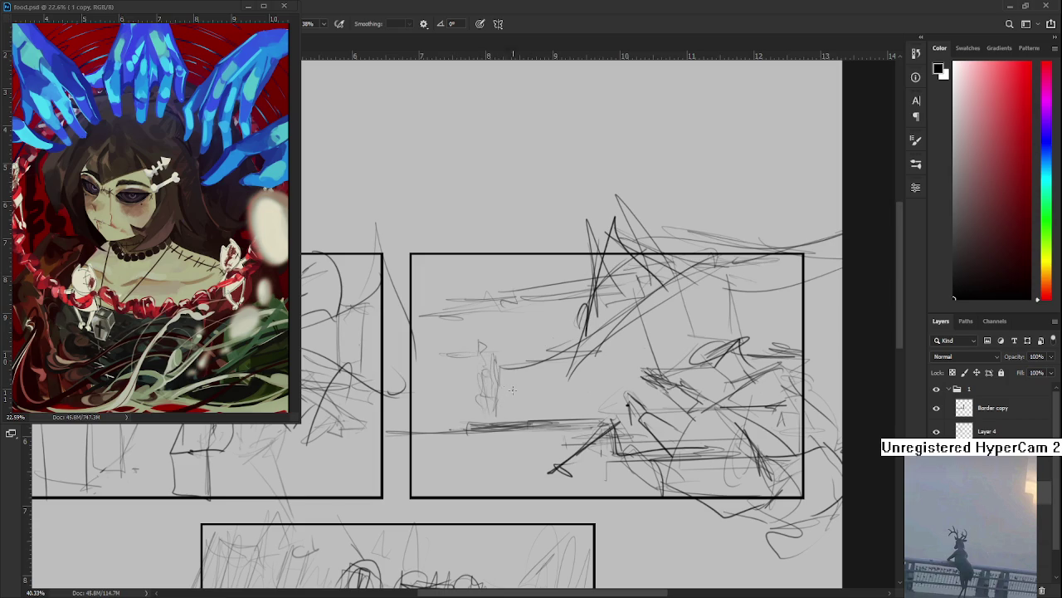
scroll(581, 372, down, 3)
scroll(535, 375, up, 2)
scroll(535, 376, up, 1)
scroll(536, 375, up, 1)
key(ctrl+t)
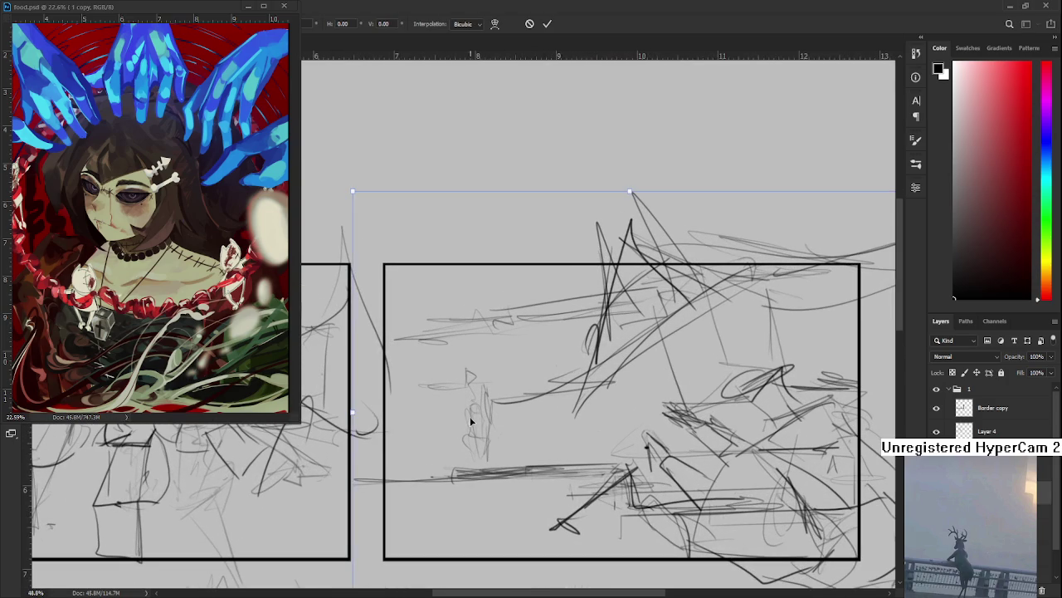
Lasso the small figure and move it left with Free Transform, then deselect.
key(Escape)
key(l)
drag(475, 366, 485, 359)
key(ctrl+t)
drag(535, 402, 482, 405)
key(Return)
key(ctrl+d)
Reselect the figure and try moving it right, cancelling the transform and deselecting.
key(b)
drag(490, 346, 519, 434)
key(ctrl+t)
drag(483, 399, 526, 415)
key(Escape)
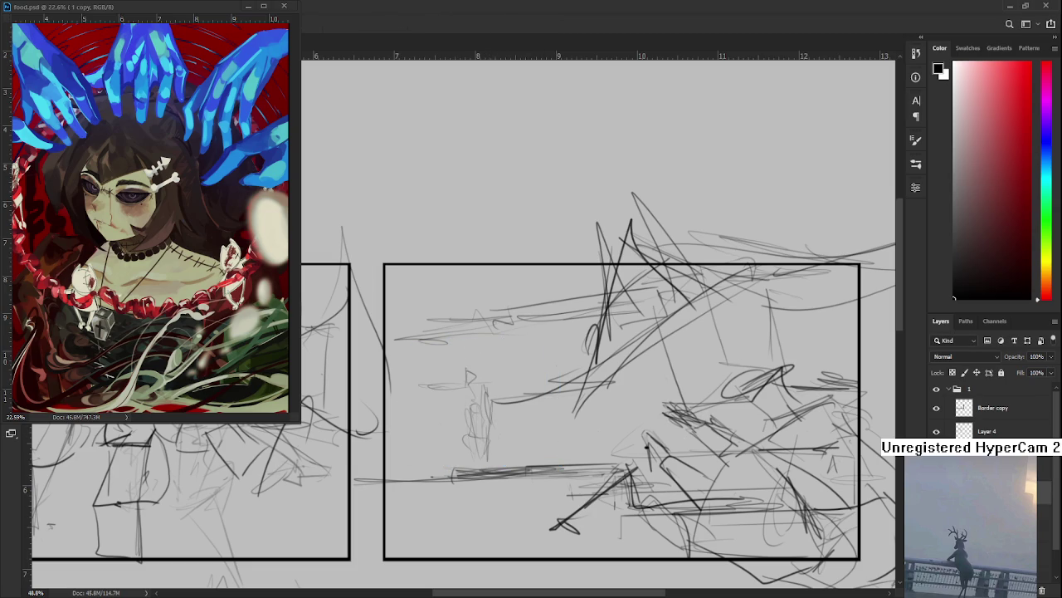
drag(466, 380, 514, 353)
key(ctrl+d)
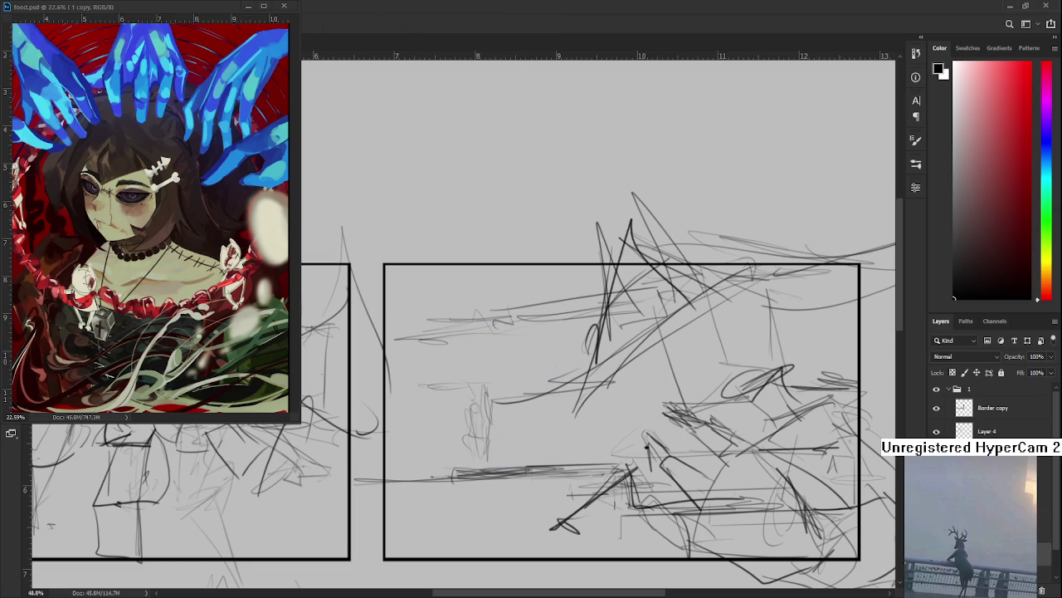
Redraw the small figure's head, undoing the too-dark stroke.
key(b)
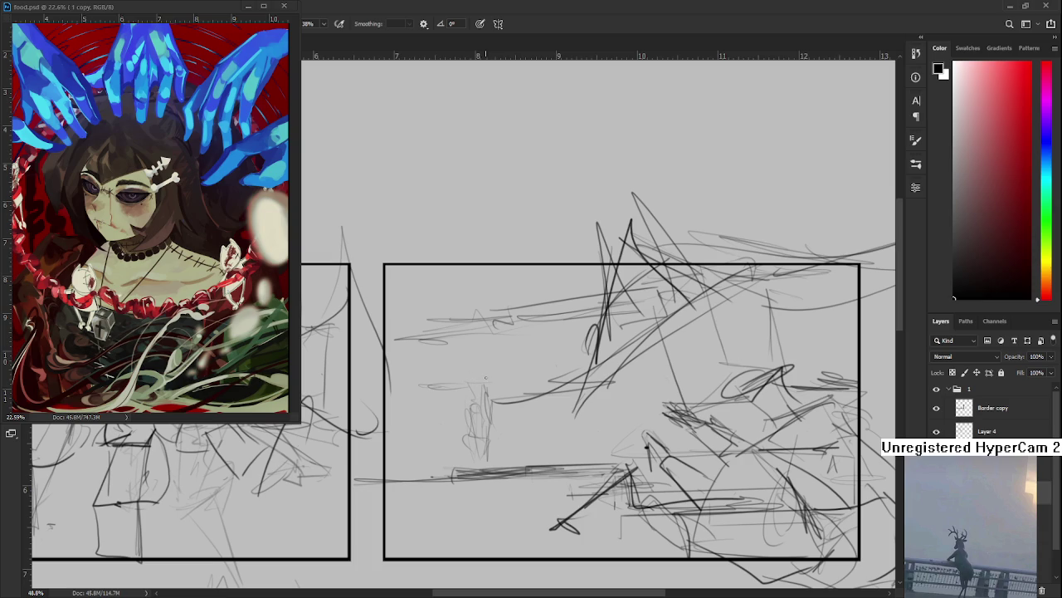
drag(478, 378, 481, 380)
key(ctrl+z)
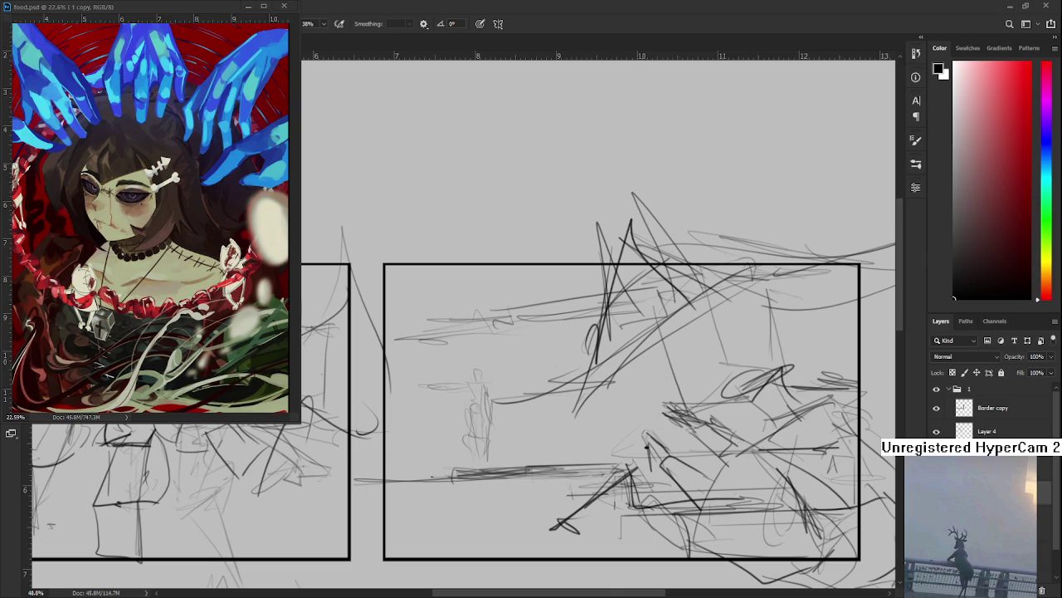
Zoom in and paint darker lines over the small standing figure in the right-hand panel.
scroll(560, 436, down, 2)
scroll(560, 436, down, 2)
scroll(561, 436, up, 3)
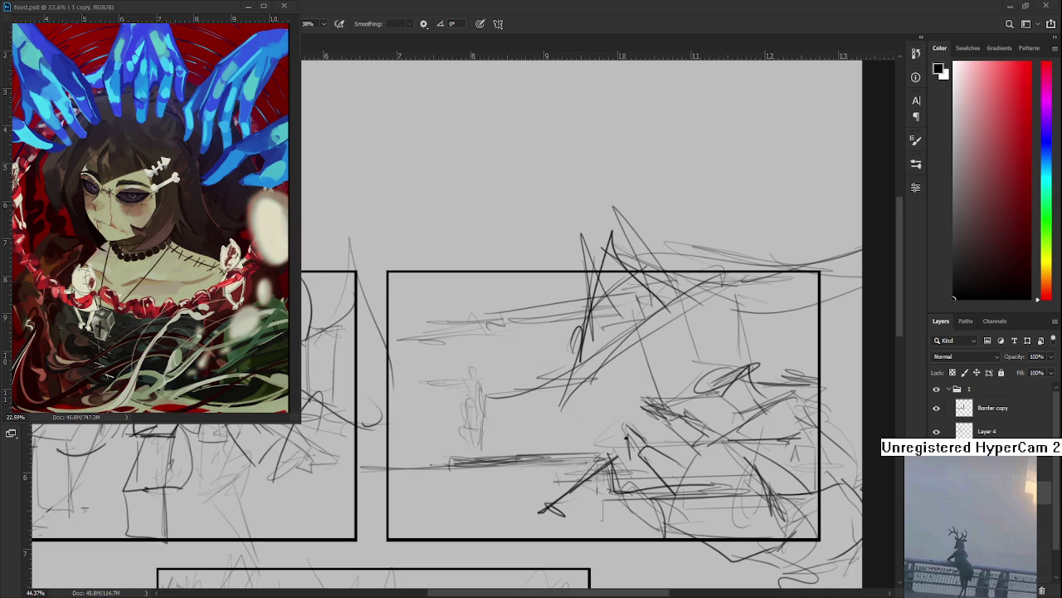
scroll(507, 399, up, 1)
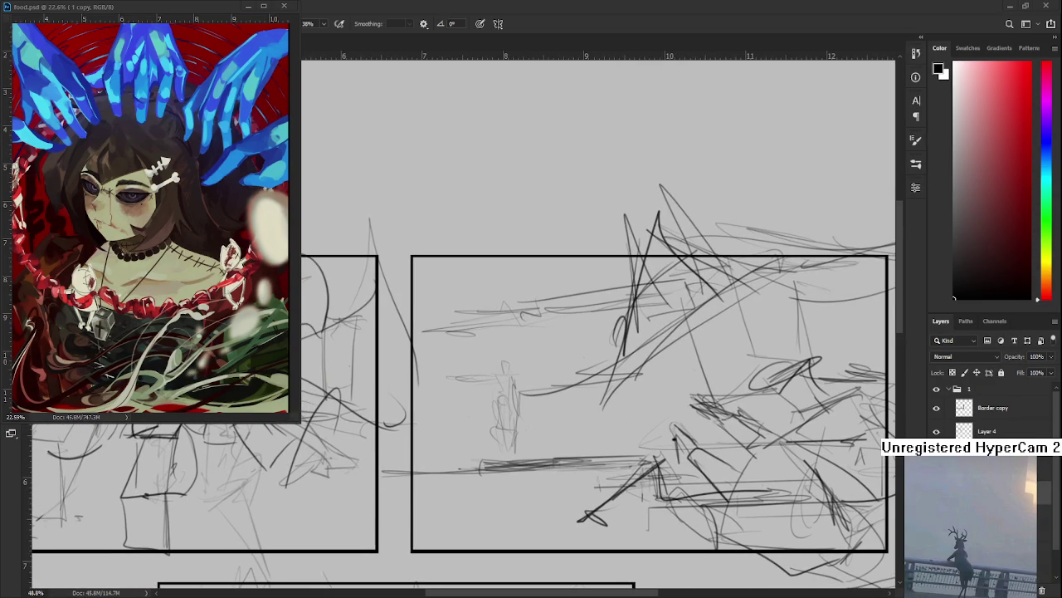
scroll(525, 392, up, 1)
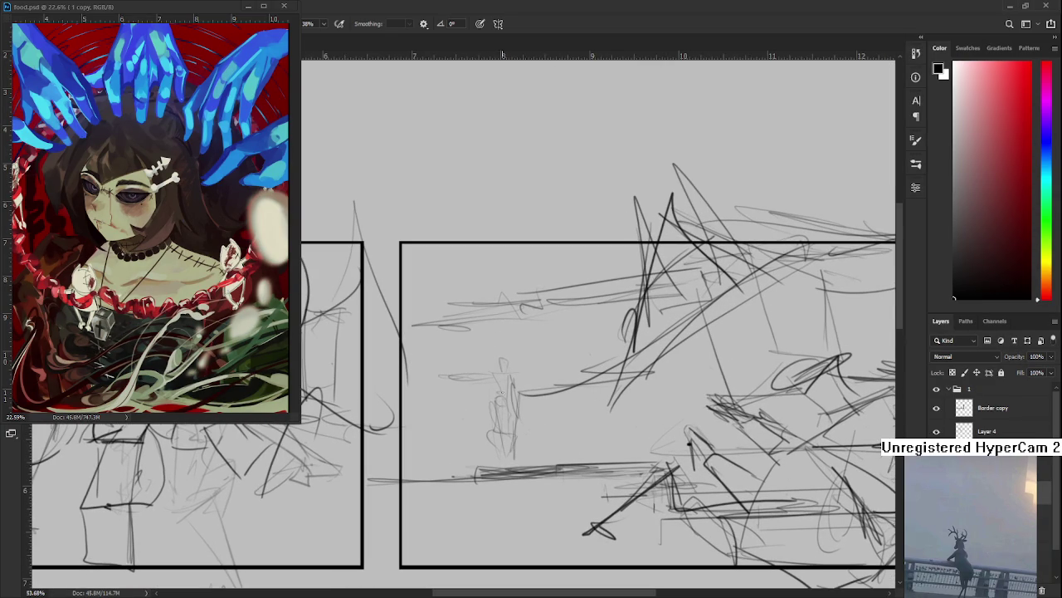
drag(498, 411, 510, 448)
mouse_move(495, 380)
mouse_down()
mouse_move(494, 417)
mouse_move(513, 408)
mouse_move(512, 384)
mouse_move(481, 401)
mouse_up()
Pan and zoom out to frame the page's panels and its top edge.
drag(553, 401, 465, 423)
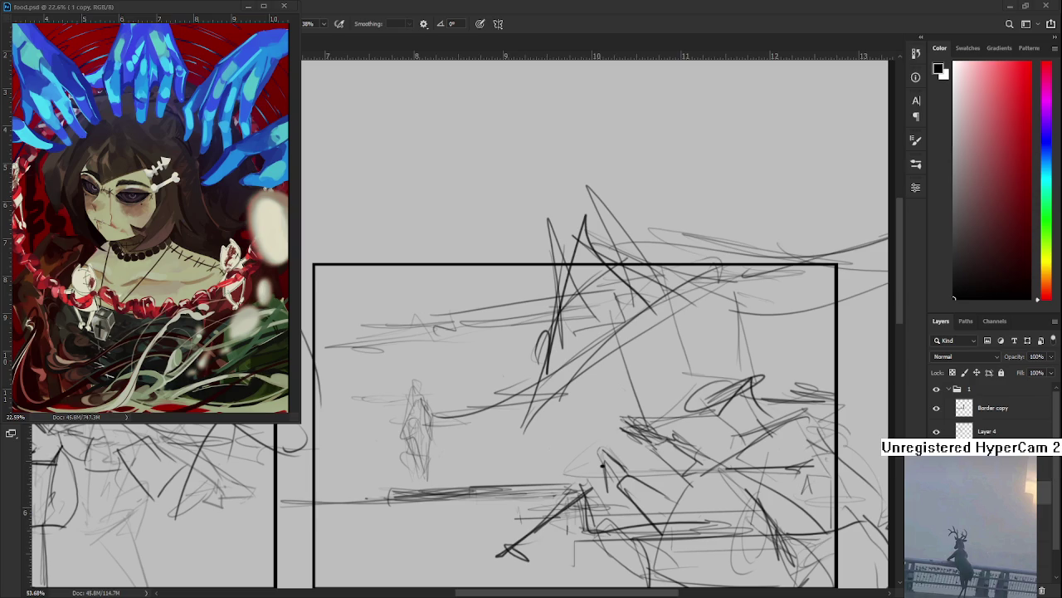
scroll(694, 364, down, 2)
scroll(694, 364, down, 3)
scroll(694, 364, down, 1)
scroll(694, 363, up, 2)
scroll(671, 364, down, 2)
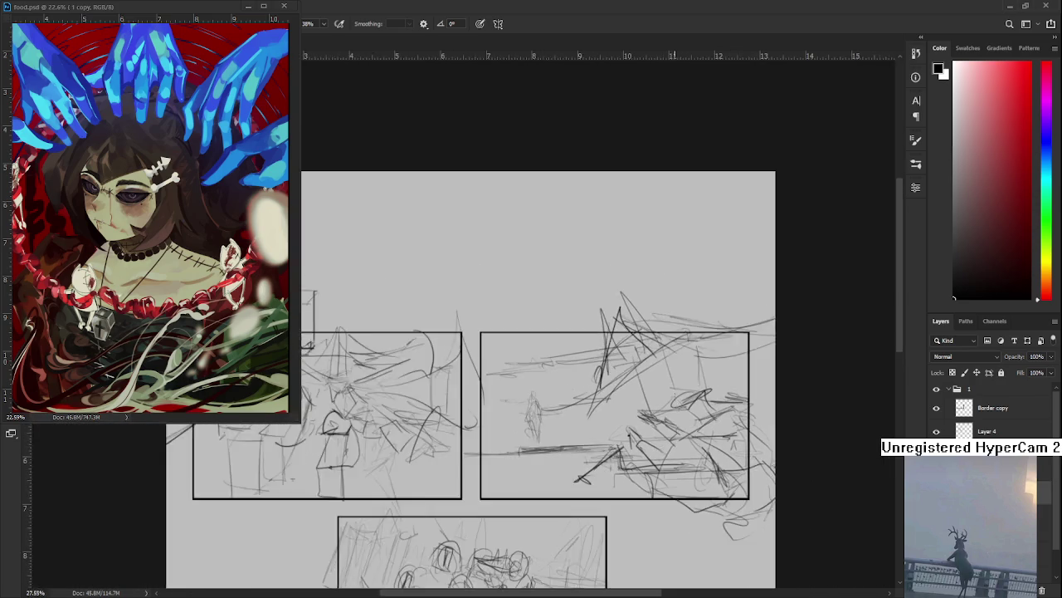
scroll(670, 364, down, 2)
scroll(577, 363, up, 2)
scroll(577, 364, up, 1)
mouse_move(558, 290)
mouse_down()
mouse_move(665, 421)
mouse_move(737, 435)
mouse_move(547, 410)
mouse_up()
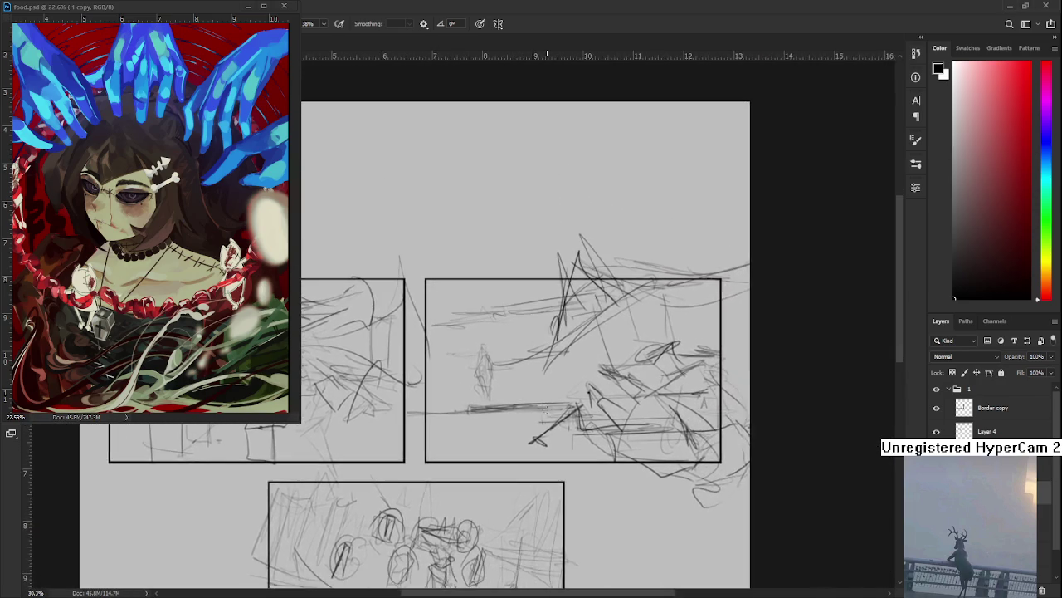
scroll(547, 411, down, 2)
scroll(567, 269, up, 1)
drag(568, 269, 556, 368)
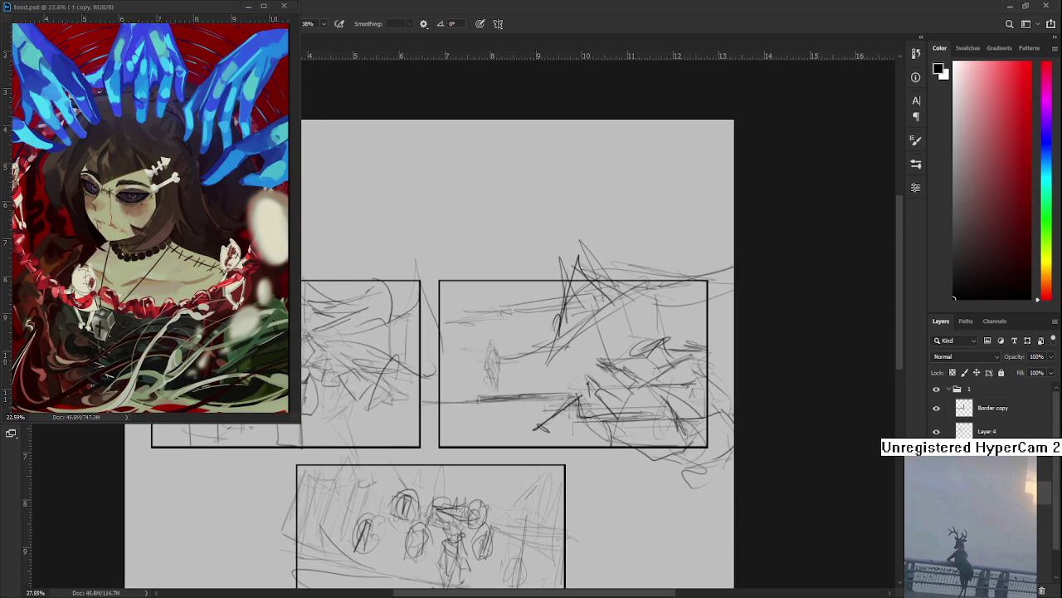
Hide the bottom panel's sketch and group 1, then collapse group 1.
click(988, 531)
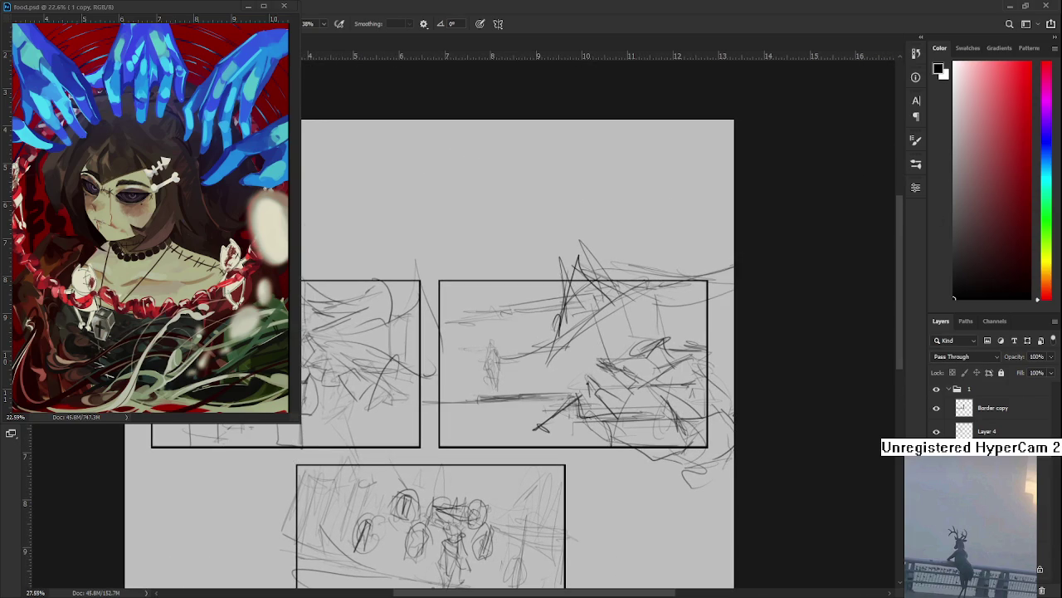
click(938, 429)
click(936, 389)
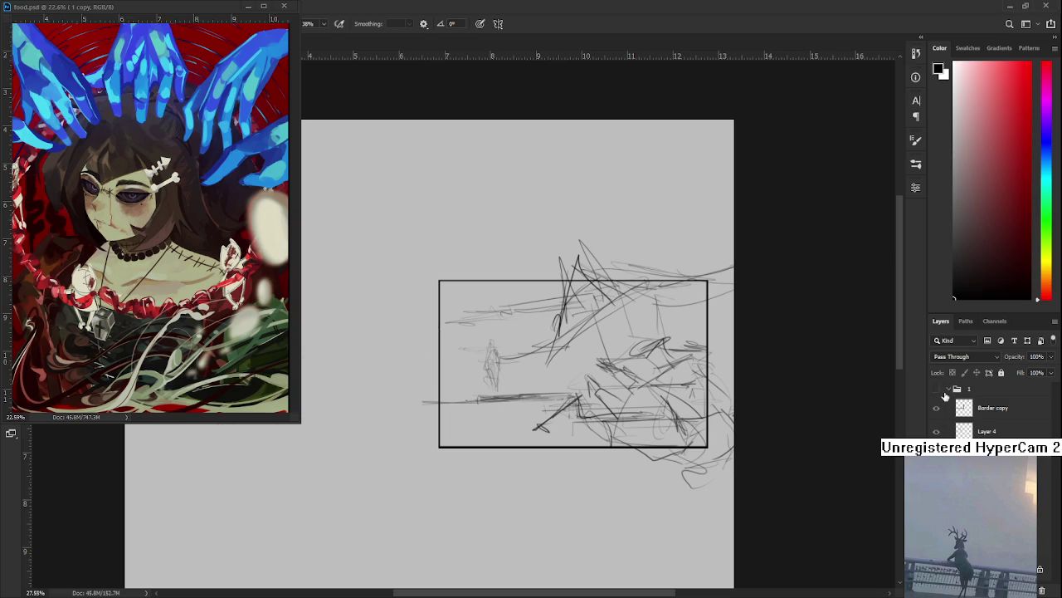
click(951, 389)
Move group '2 copy' to the top of the layers, keep it visible, and expand it.
drag(992, 406, 1000, 381)
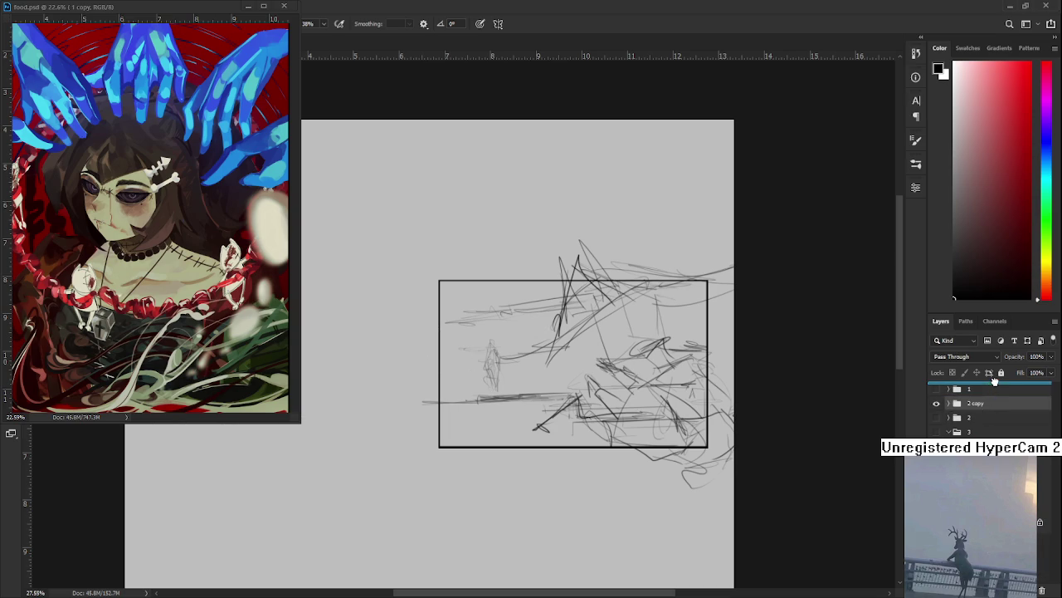
click(937, 389)
click(937, 389)
click(948, 389)
scroll(556, 284, down, 3)
Free-transform the right-hand panel's sketch and border to move it to centre and enlarge it.
key(ctrl+t)
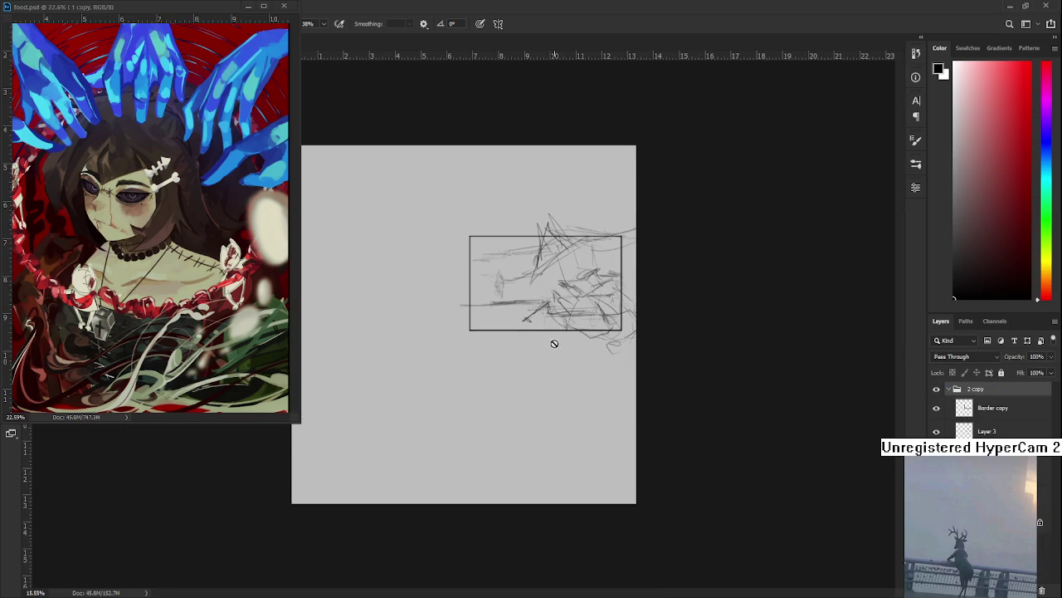
drag(556, 284, 478, 335)
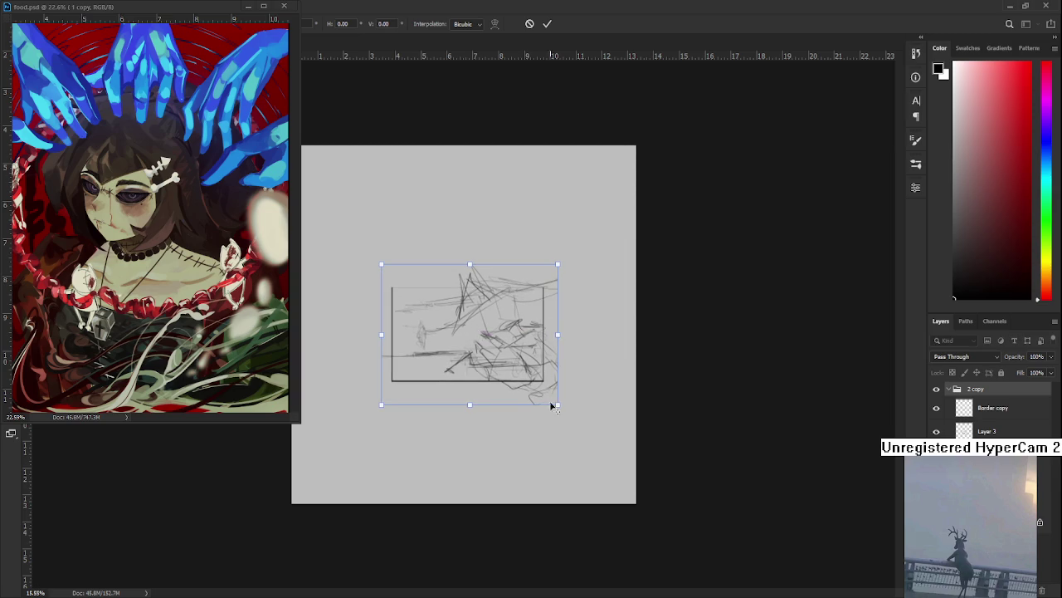
mouse_move(558, 406)
mouse_down()
mouse_move(600, 456)
mouse_move(590, 430)
mouse_up()
drag(484, 384, 478, 379)
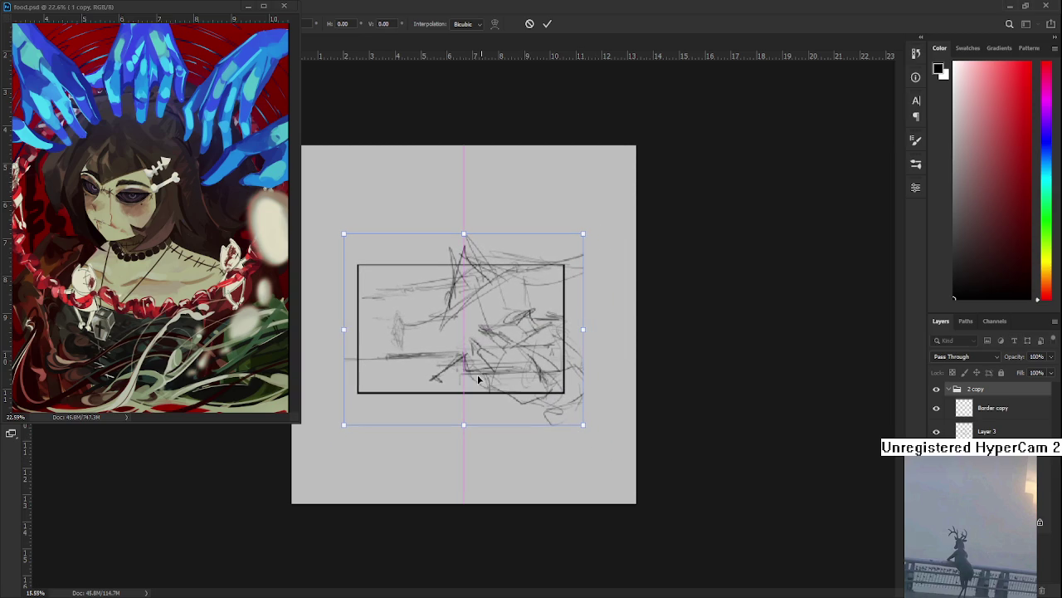
key(Return)
scroll(481, 391, up, 3)
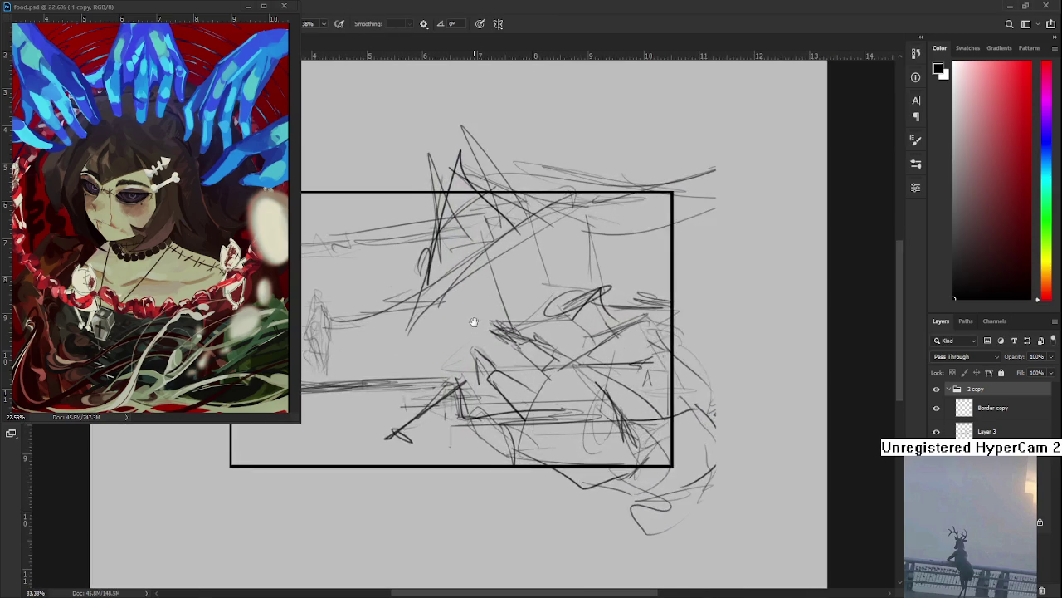
Fade Layer 3's rough sketch to about 27% opacity and add empty Layer 5.
drag(491, 407, 497, 379)
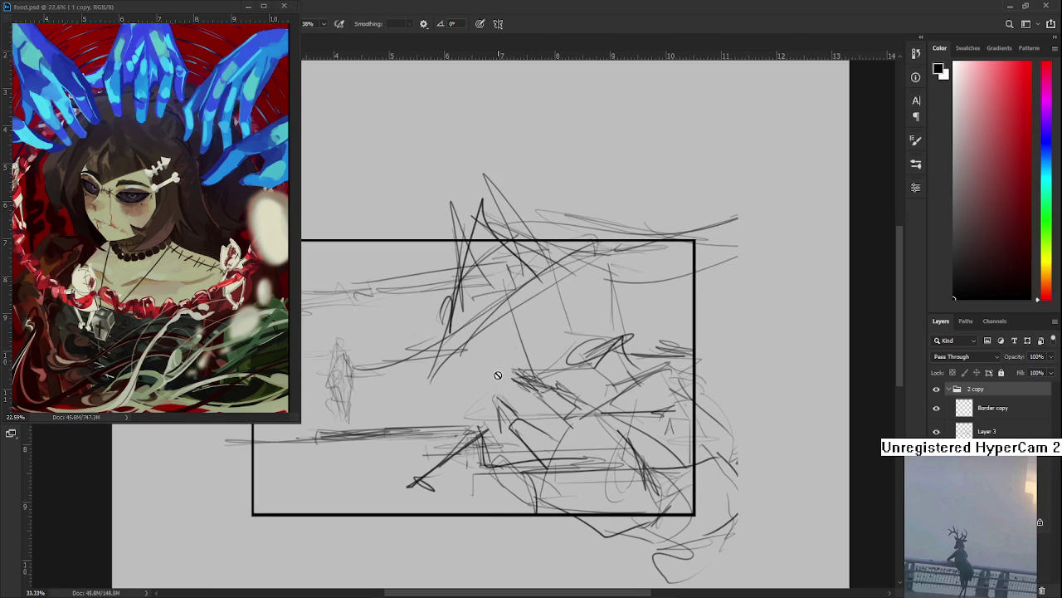
click(954, 430)
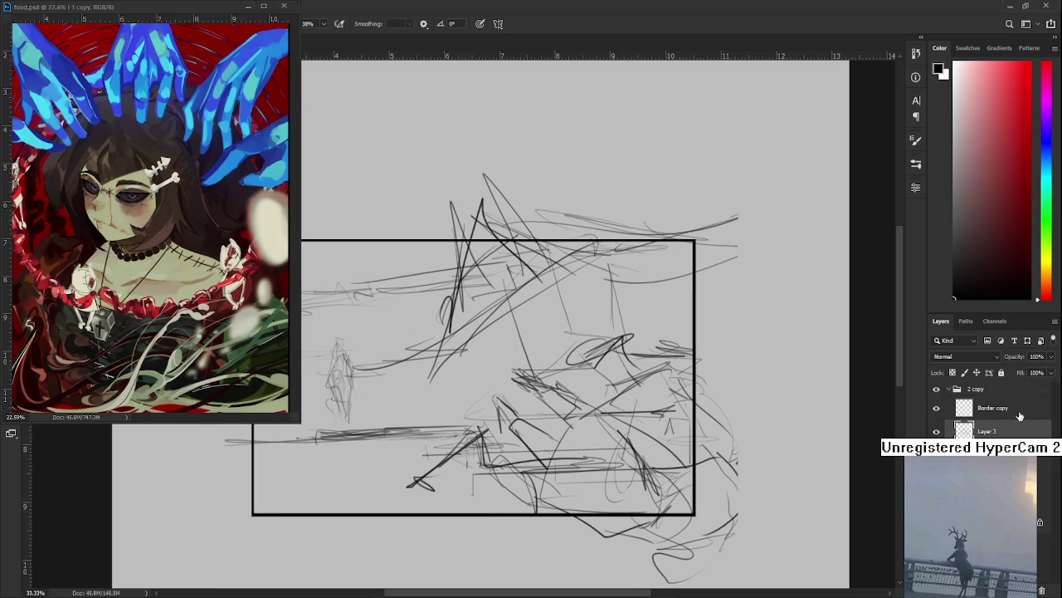
drag(1049, 358, 1000, 366)
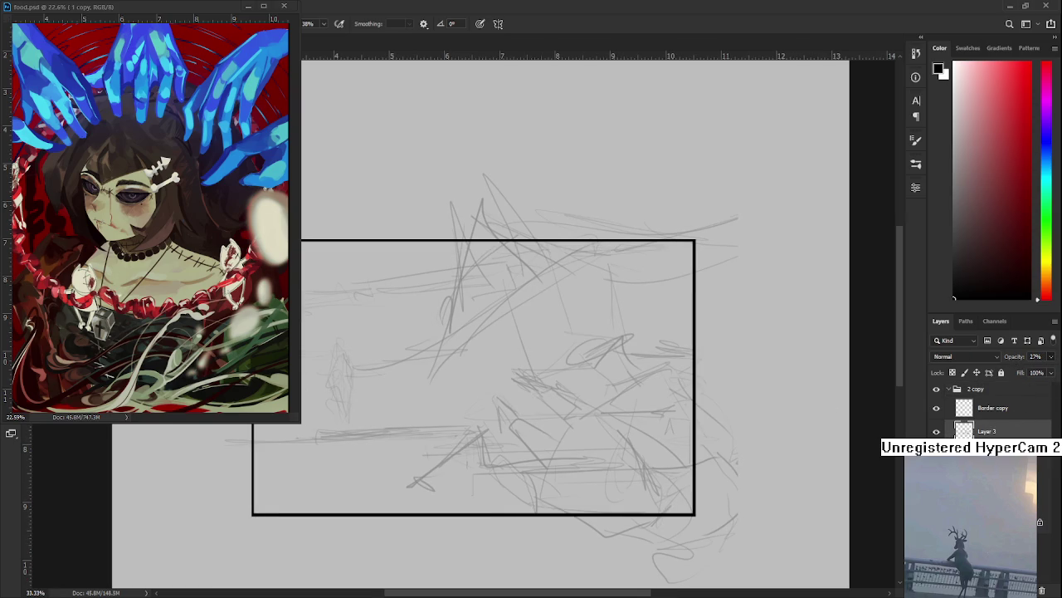
key(ctrl+z)
scroll(521, 313, up, 2)
Zoom into the panel's upper left and brush the eye's upper curve on Layer 5.
scroll(522, 313, up, 1)
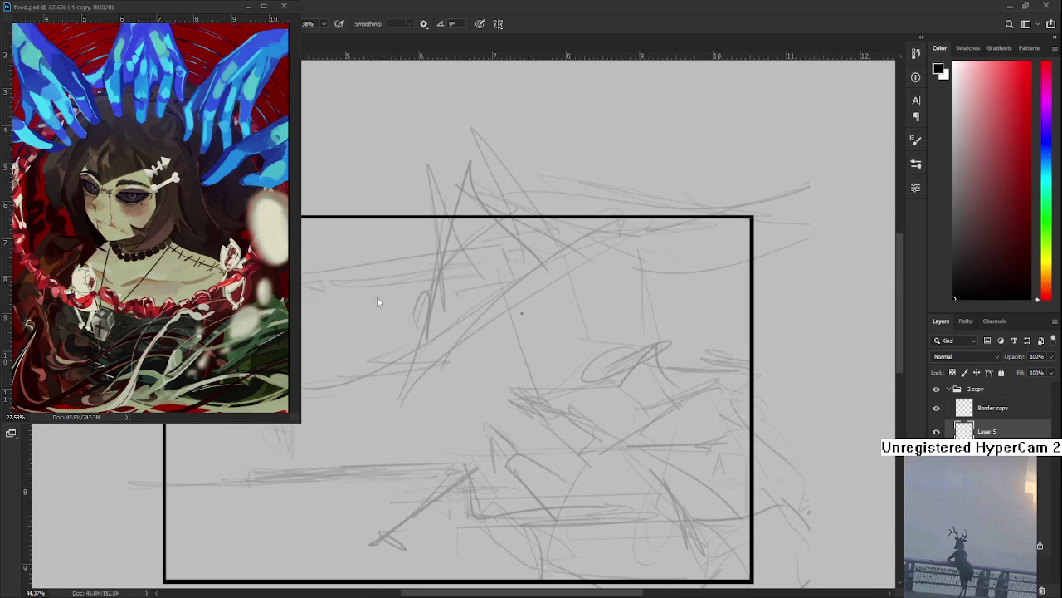
key(e)
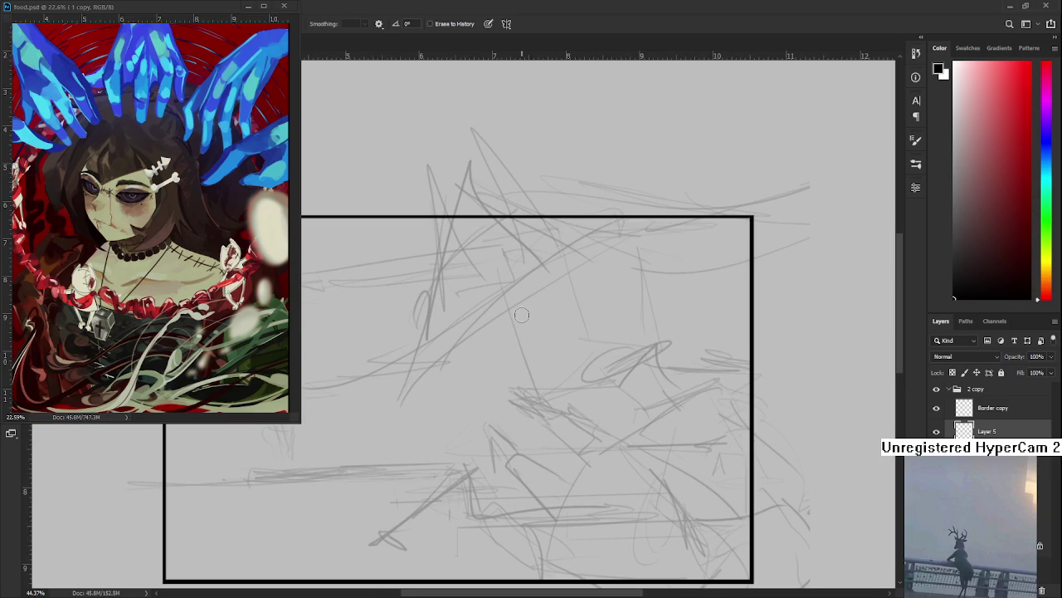
scroll(569, 367, up, 1)
scroll(566, 379, up, 1)
drag(566, 379, 523, 406)
key(b)
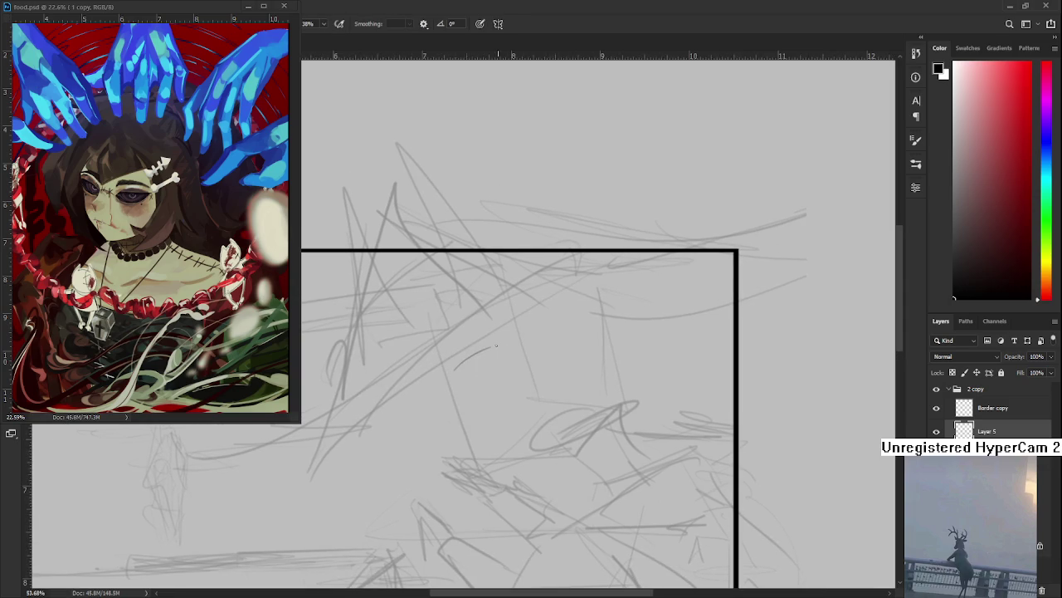
drag(493, 348, 453, 365)
scroll(629, 367, up, 1)
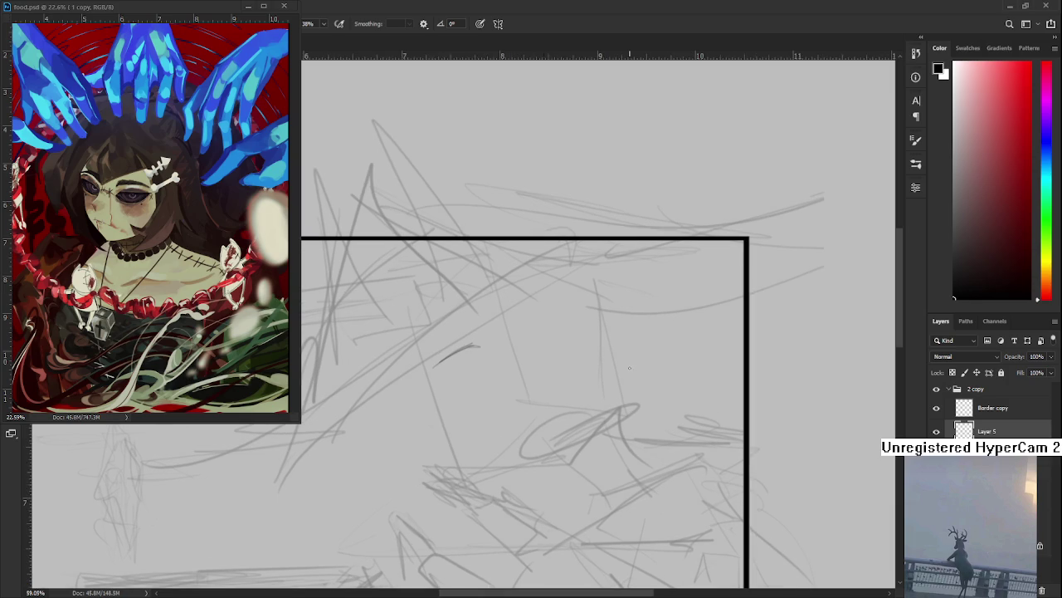
drag(438, 371, 488, 344)
key(ctrl+z)
mouse_move(455, 337)
mouse_down()
mouse_move(466, 345)
mouse_move(444, 359)
mouse_move(465, 379)
mouse_move(440, 363)
mouse_move(438, 375)
mouse_up()
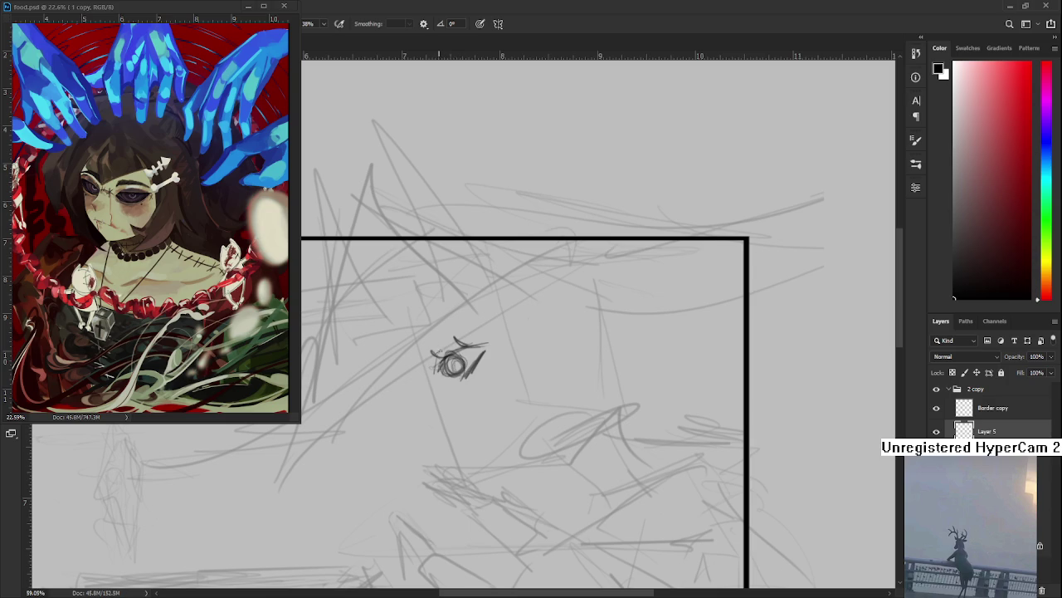
Add curved strokes beside the eye, undoing and redrawing stray lines.
mouse_move(465, 319)
mouse_down()
mouse_move(428, 339)
mouse_move(497, 338)
mouse_up()
key(ctrl+z)
scroll(451, 379, right, 1)
scroll(423, 391, right, 1)
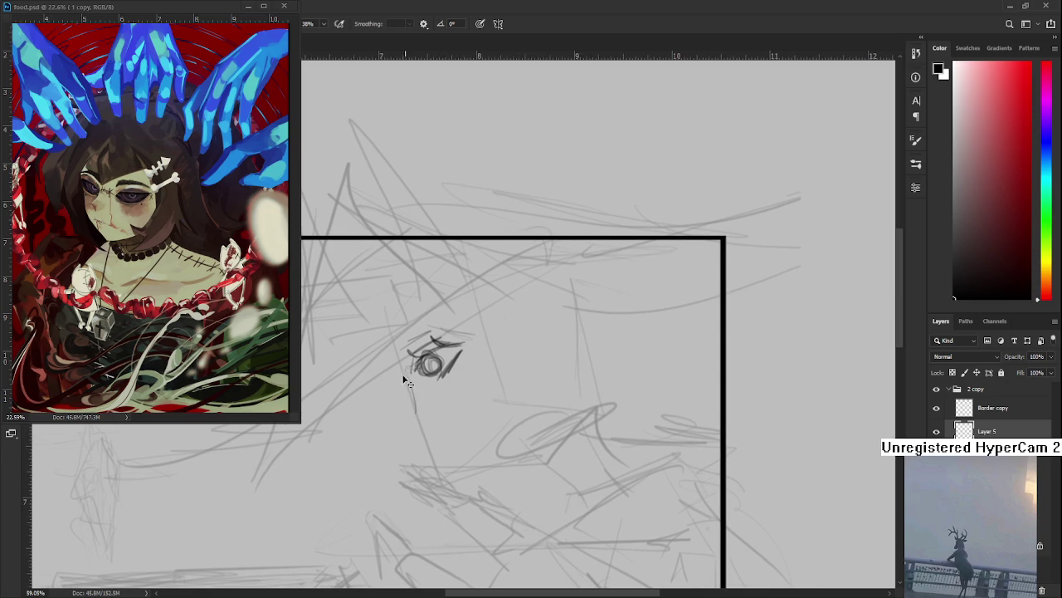
mouse_move(392, 373)
mouse_down()
mouse_move(394, 403)
mouse_move(396, 381)
mouse_move(383, 403)
mouse_move(410, 428)
mouse_up()
key(ctrl+z)
drag(399, 422, 410, 432)
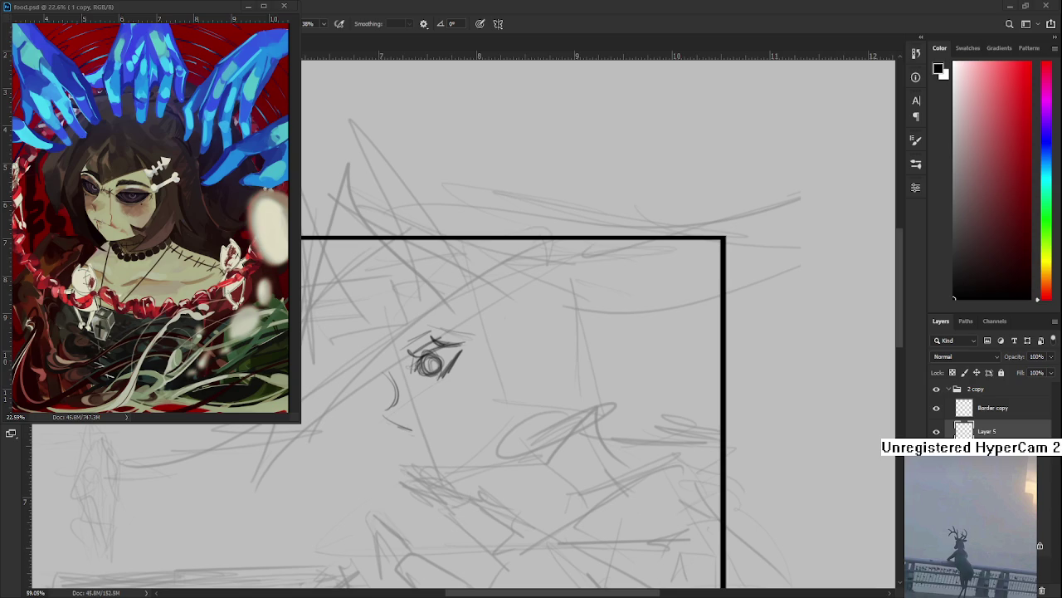
Sketch a curved cheek-and-nose line beside the eye, undoing stray chin and contour strokes.
drag(493, 403, 468, 377)
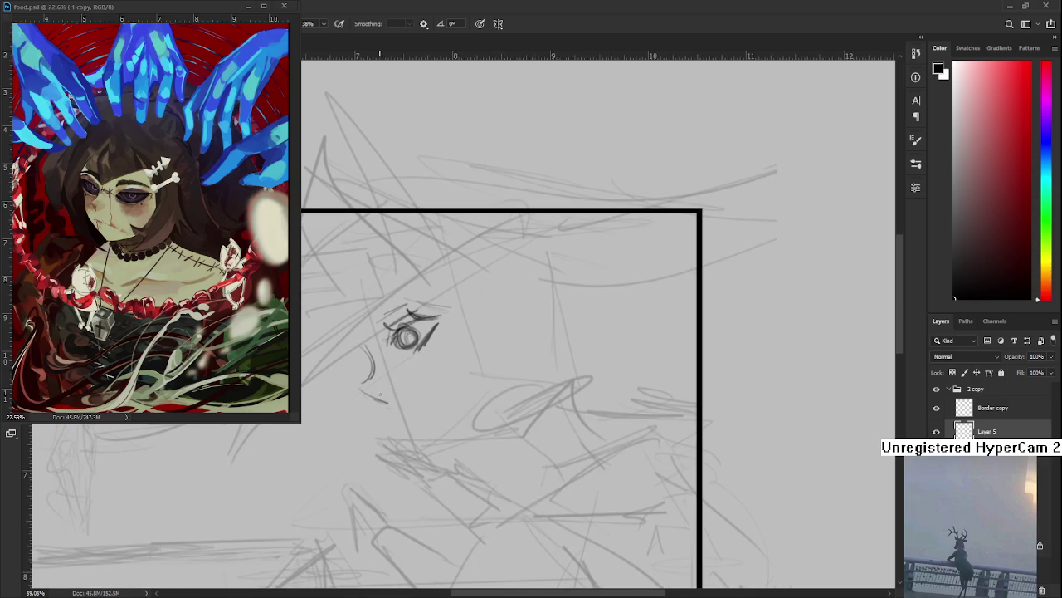
drag(368, 391, 504, 333)
key(ctrl+z)
mouse_move(380, 399)
mouse_down()
mouse_move(360, 387)
mouse_move(383, 393)
mouse_move(411, 450)
mouse_move(501, 395)
mouse_move(490, 420)
mouse_up()
key(ctrl+z)
key(ctrl+z)
key(ctrl+z)
key(ctrl+z)
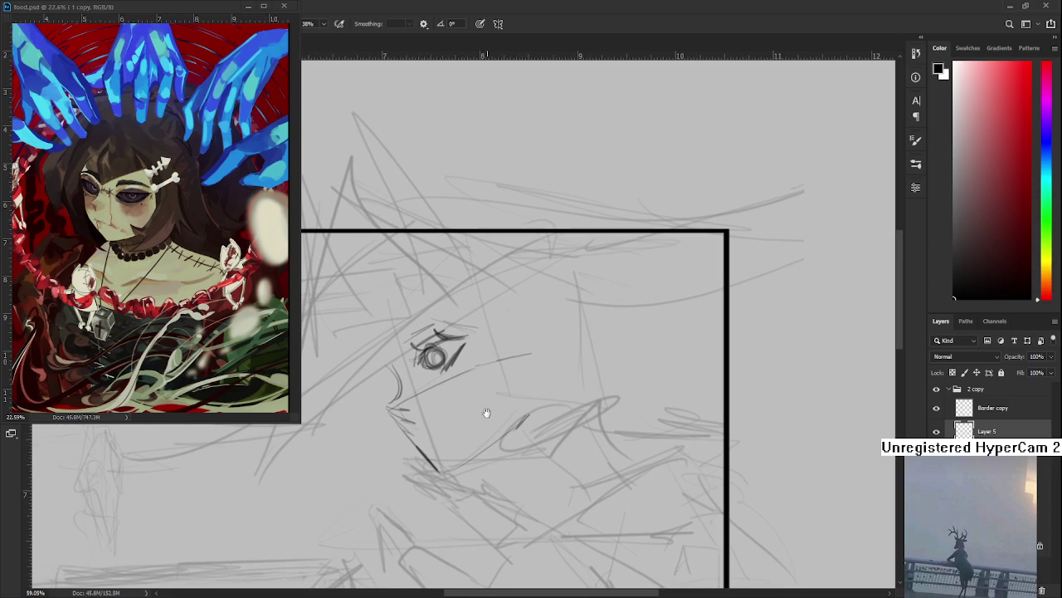
mouse_move(400, 366)
mouse_down()
mouse_move(390, 404)
mouse_move(383, 375)
mouse_up()
mouse_move(412, 340)
mouse_down()
mouse_move(439, 332)
mouse_move(405, 384)
mouse_move(428, 435)
mouse_up()
key(ctrl+z)
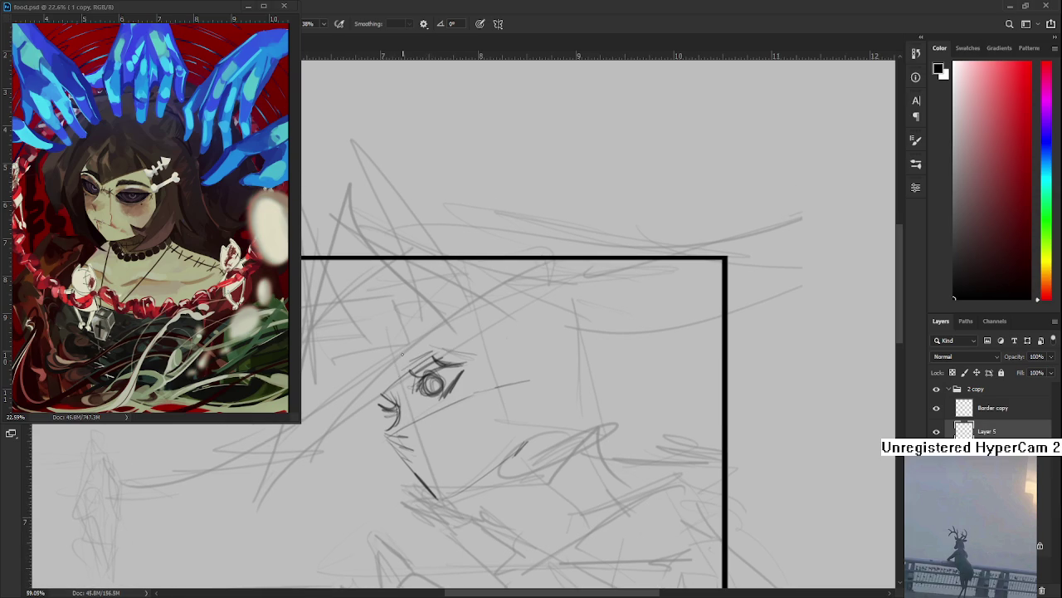
Shape the cheek, darken the cheek edge and upper eyelid, and draw the jaw curve and lip.
drag(405, 362, 391, 425)
mouse_move(391, 373)
mouse_down()
mouse_move(380, 410)
mouse_move(397, 400)
mouse_up()
drag(498, 373, 459, 349)
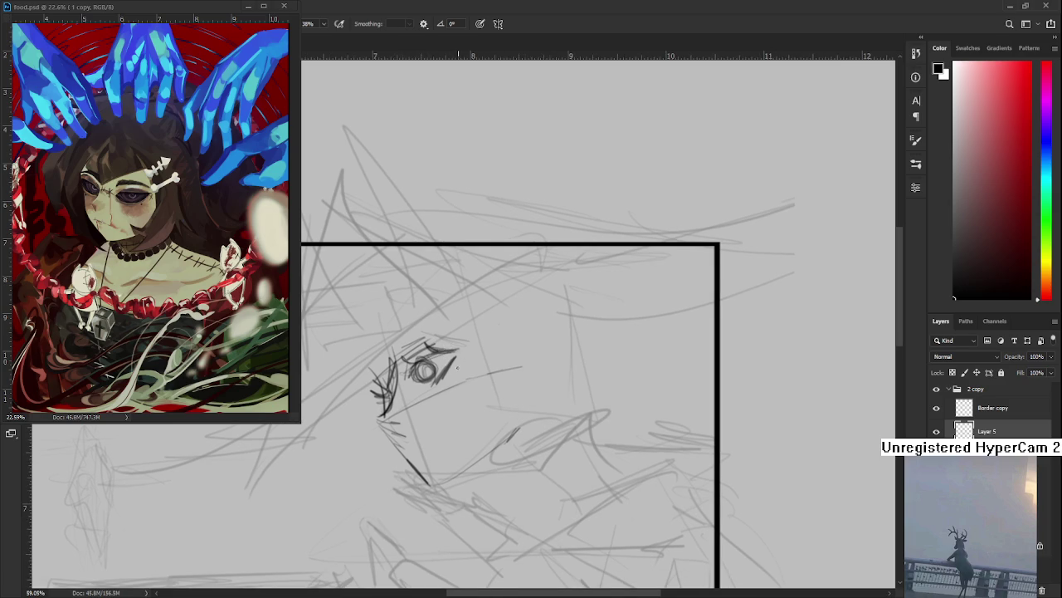
drag(397, 435, 415, 452)
drag(432, 411, 406, 444)
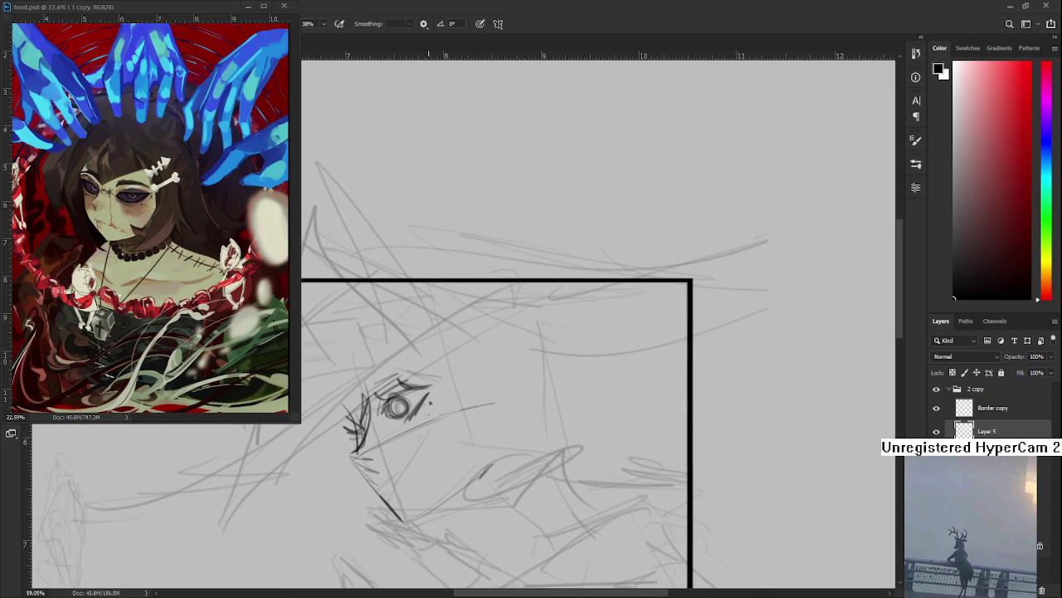
mouse_move(390, 393)
mouse_down()
mouse_move(415, 390)
mouse_move(393, 425)
mouse_move(388, 398)
mouse_move(397, 518)
mouse_up()
key(e)
key(b)
mouse_move(455, 469)
mouse_down()
mouse_move(463, 490)
mouse_move(552, 450)
mouse_up()
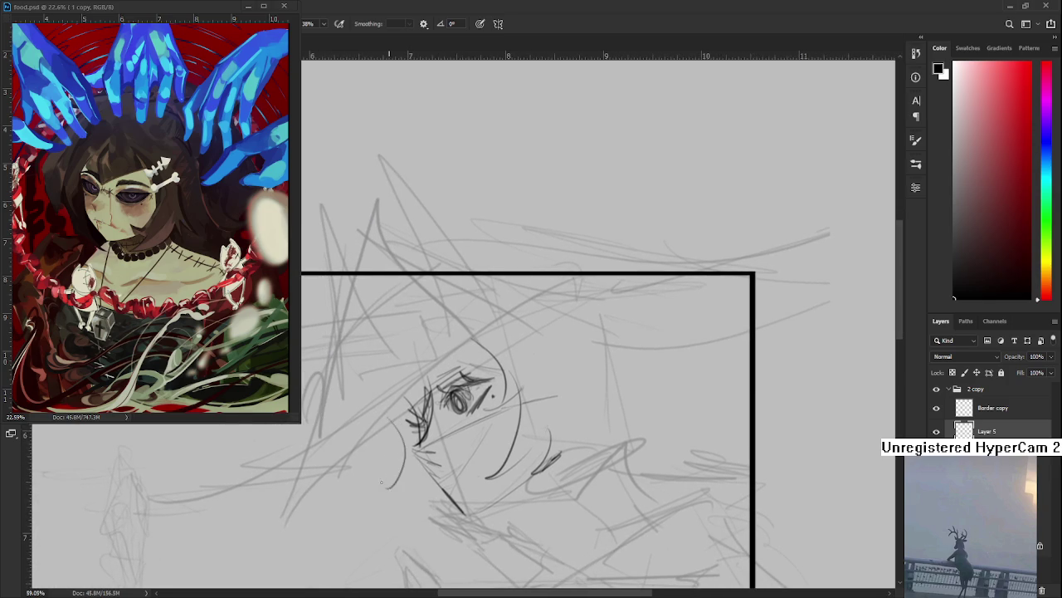
drag(408, 486, 423, 482)
Frame the whole face and lasso the eye strokes for free transform.
scroll(477, 452, down, 2)
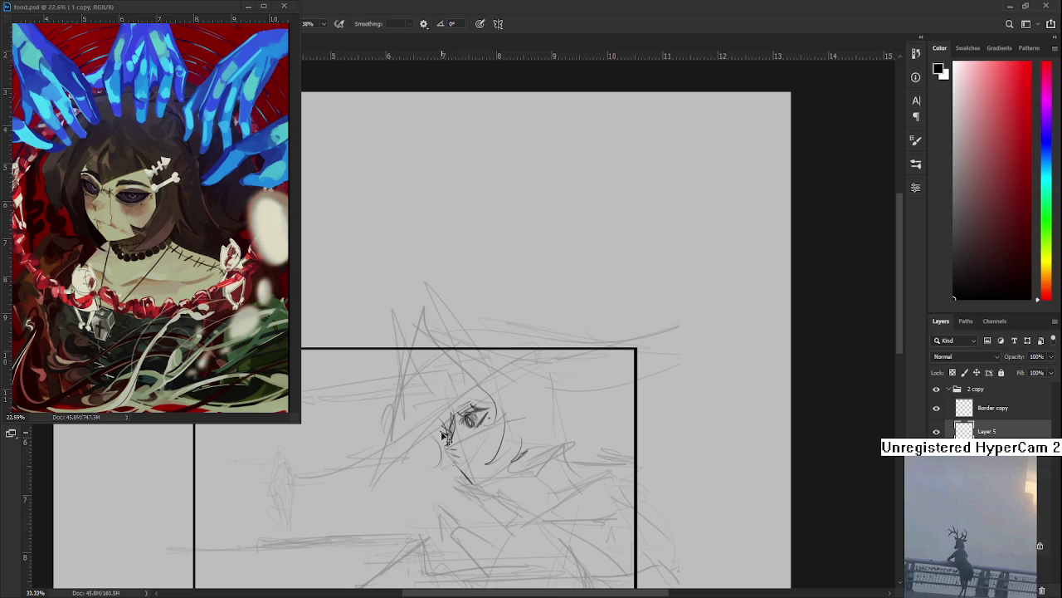
drag(453, 415, 441, 401)
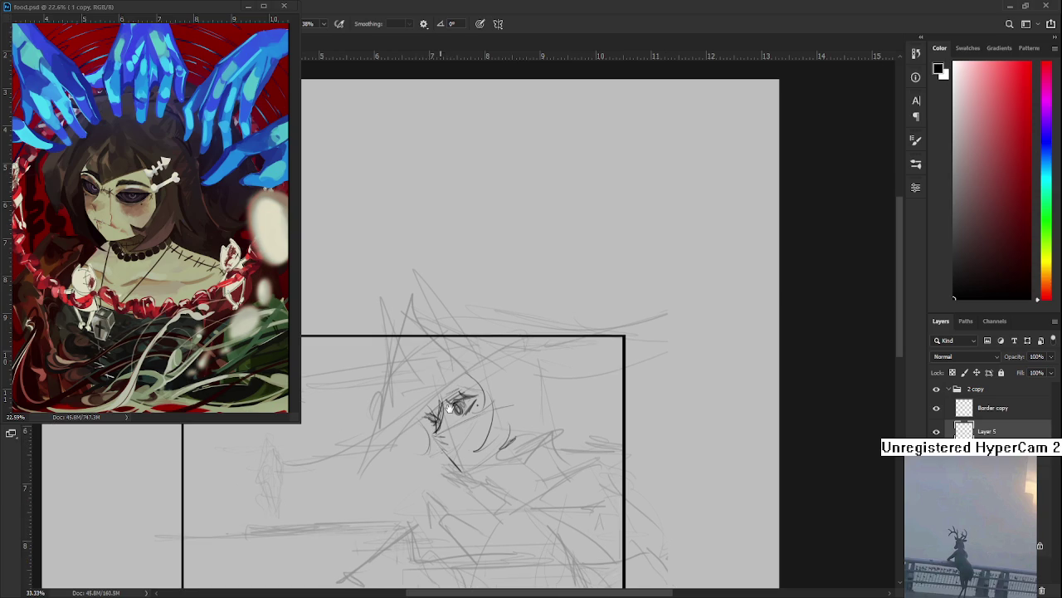
scroll(486, 403, up, 5)
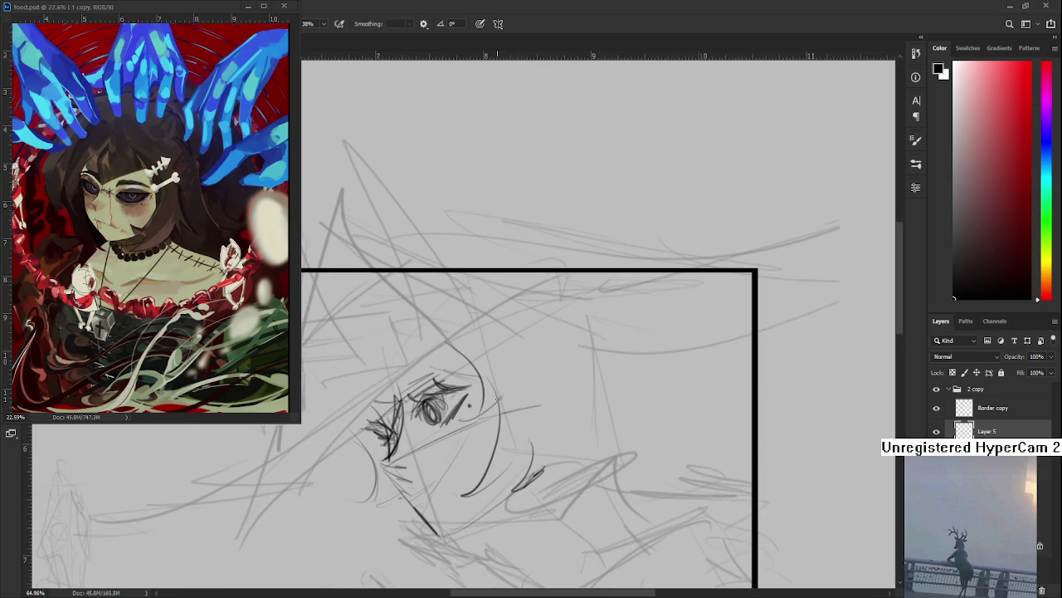
drag(415, 432, 449, 422)
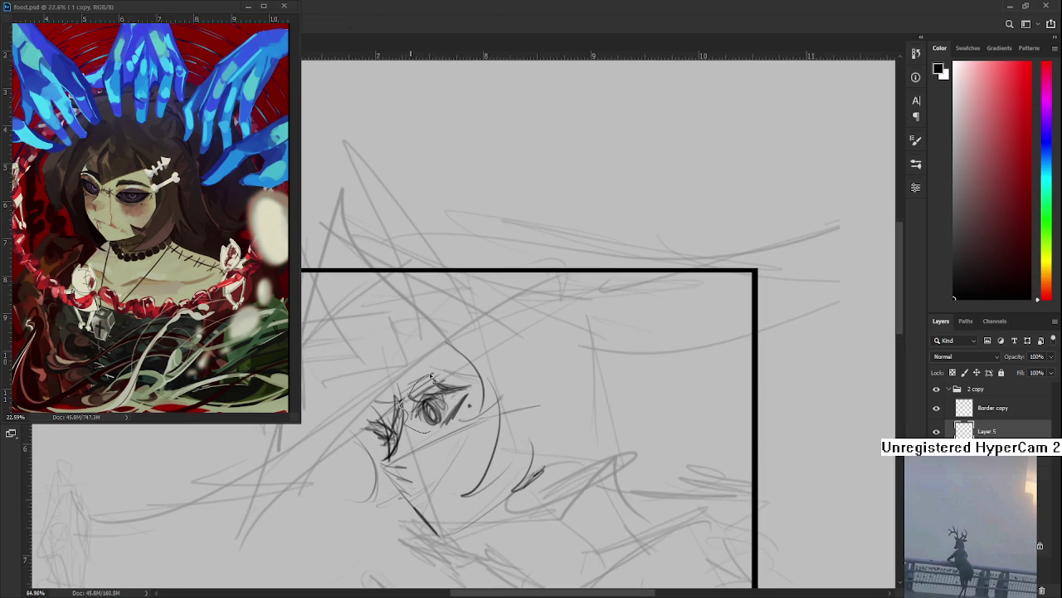
key(ctrl+t)
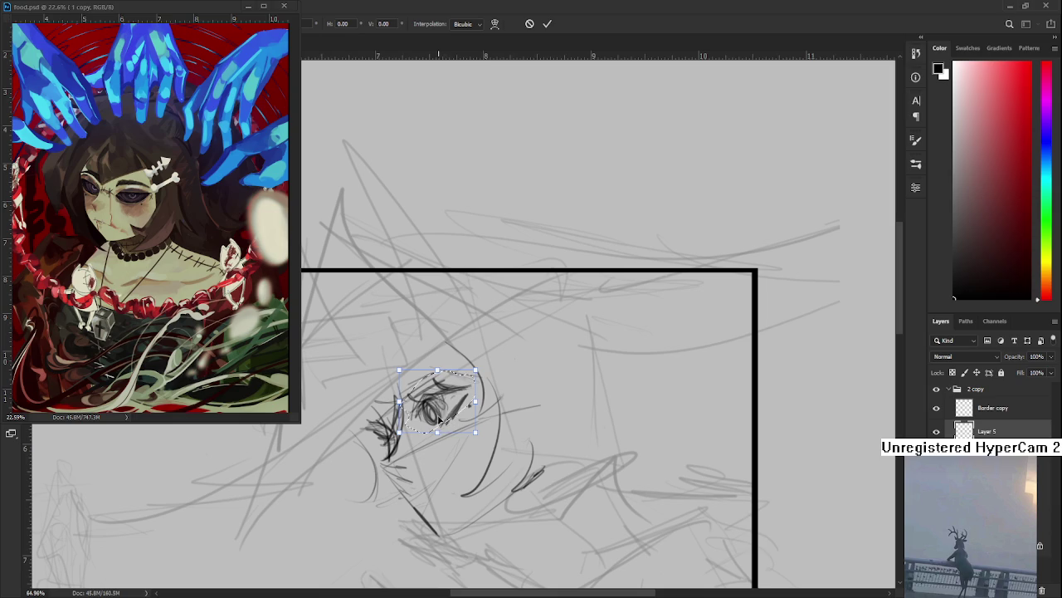
Narrow the lassoed eye from its left side, apply it, deselect, and compare before and after.
drag(449, 421, 458, 412)
key(ctrl+z)
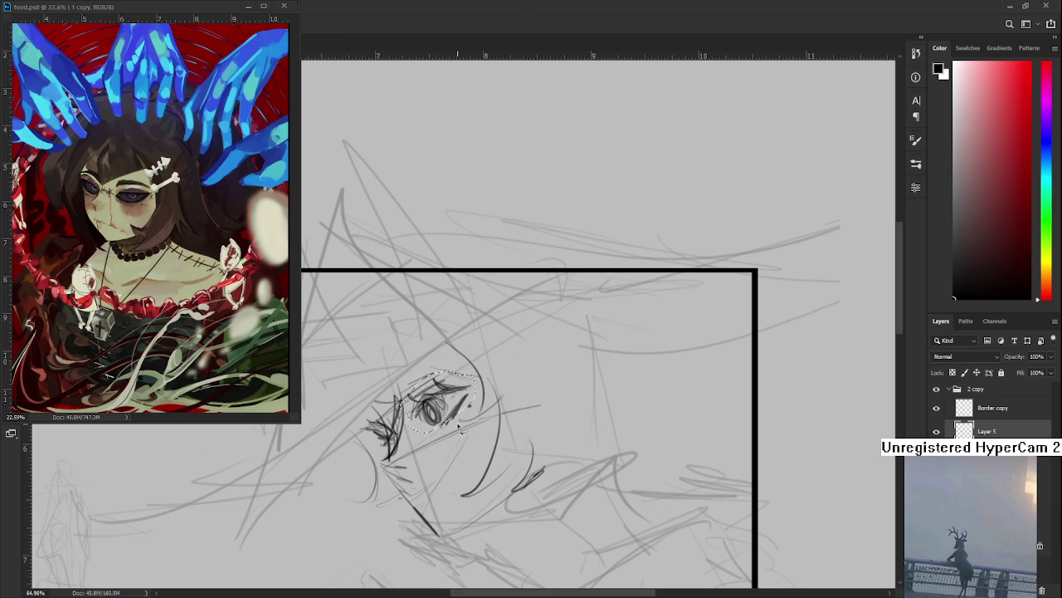
drag(401, 390, 415, 392)
key(Return)
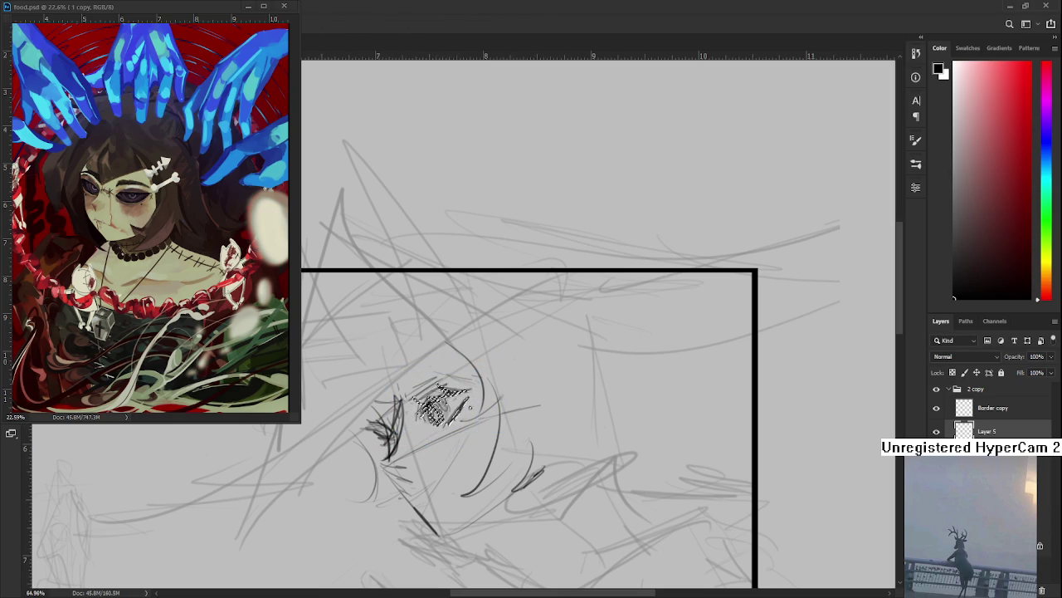
key(ctrl+d)
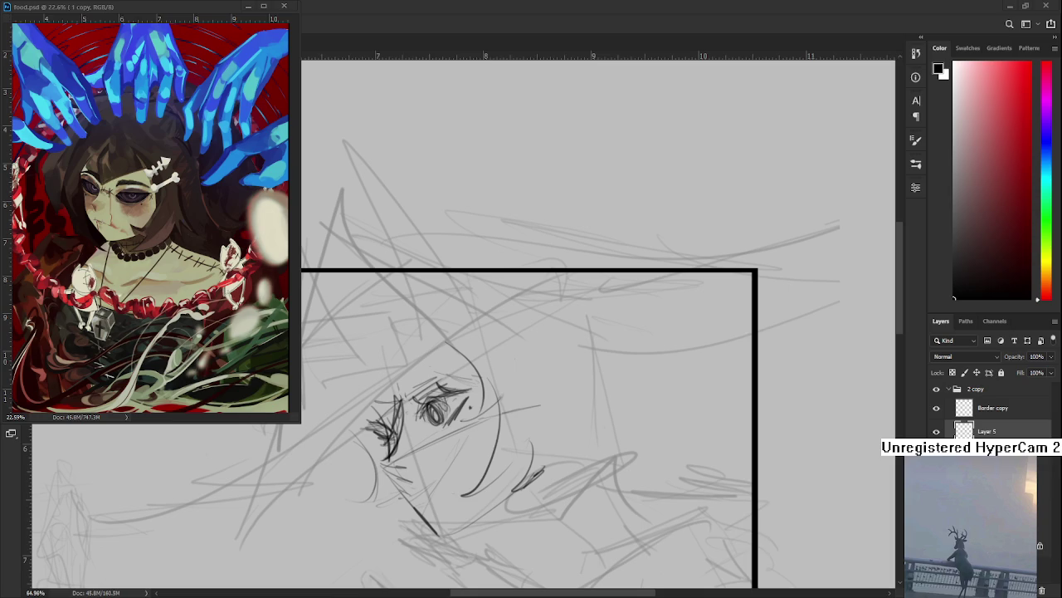
key(ctrl+z)
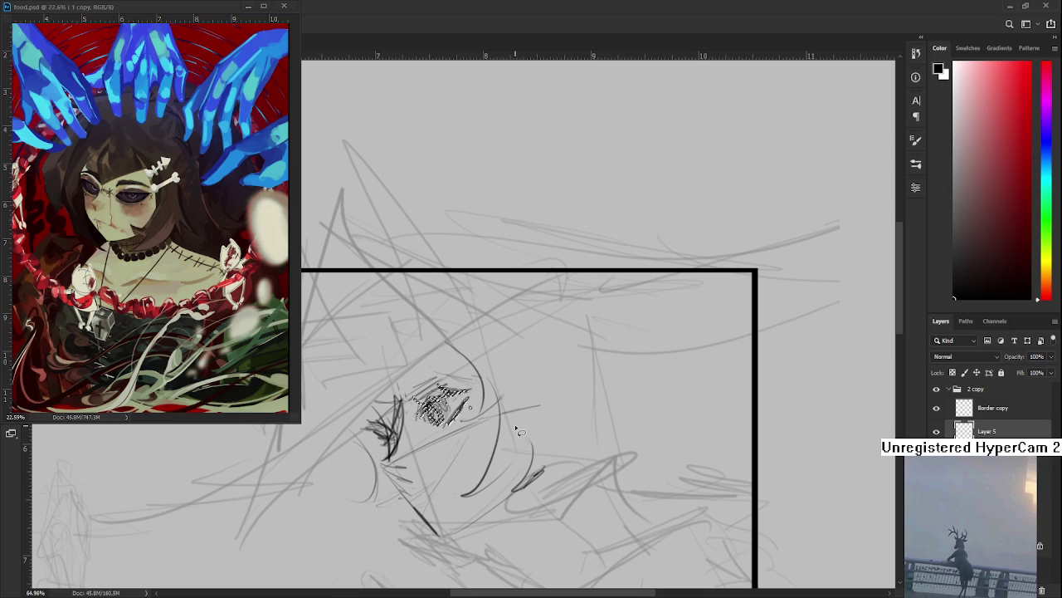
key(ctrl+shift+z)
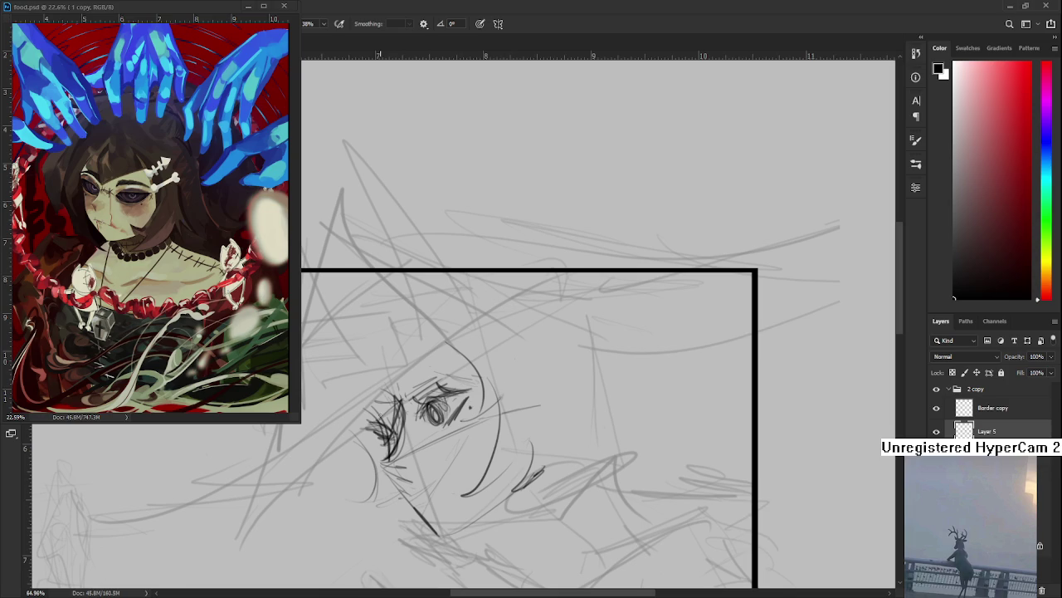
drag(297, 477, 547, 314)
Redraw the diagonal brim across the face, add its beak-like point, and sketch arcs right of the face.
key(ctrl+z)
drag(279, 488, 596, 301)
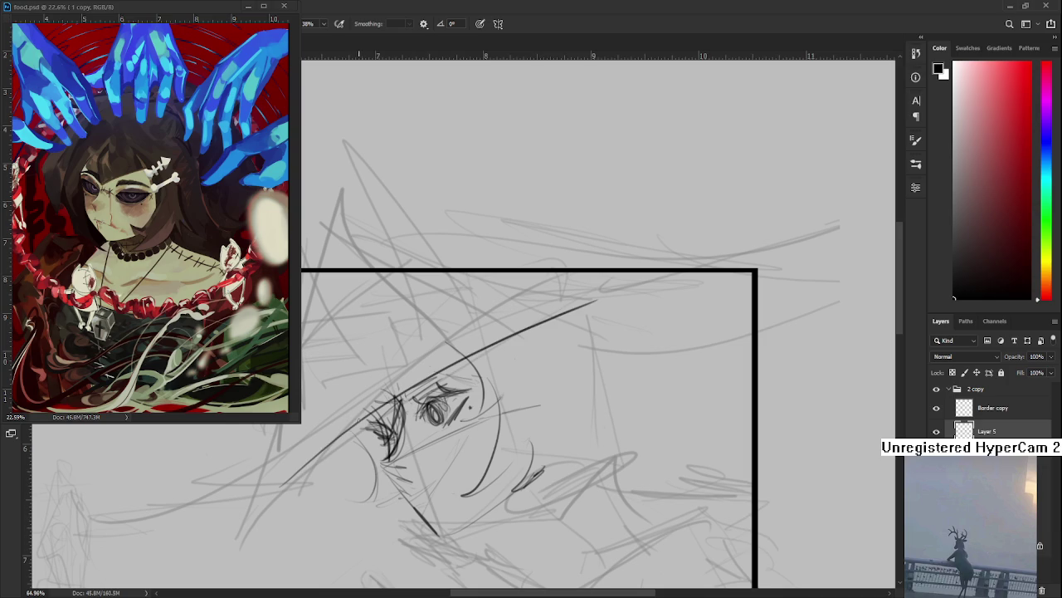
key(ctrl+minus)
key(ctrl+minus)
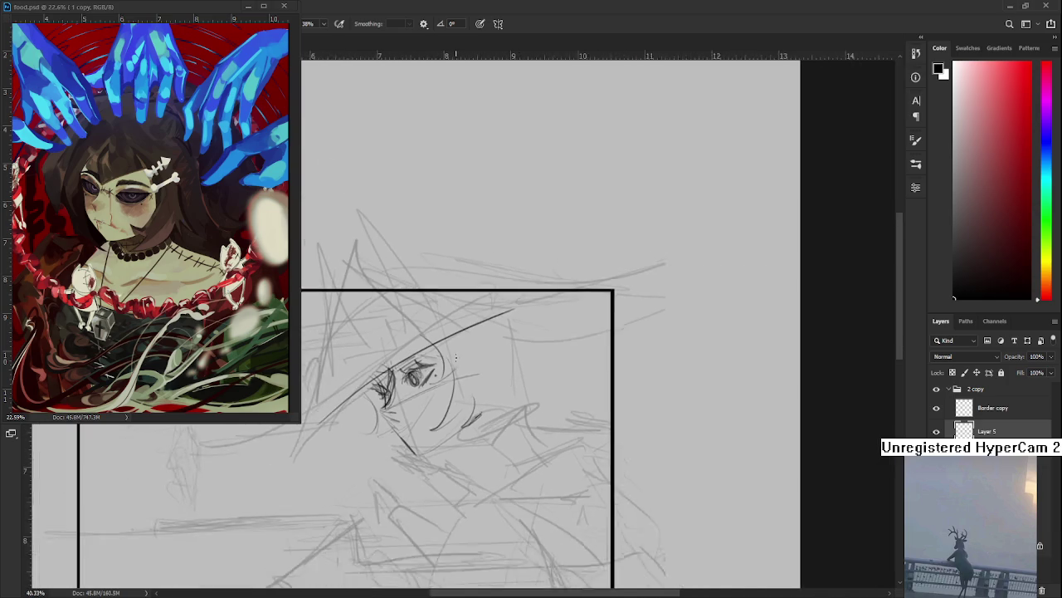
mouse_move(394, 372)
mouse_down()
mouse_move(292, 459)
mouse_move(386, 413)
mouse_up()
mouse_move(508, 360)
mouse_down()
mouse_move(471, 400)
mouse_move(508, 422)
mouse_move(509, 440)
mouse_move(431, 440)
mouse_up()
mouse_move(452, 365)
mouse_down()
mouse_move(473, 415)
mouse_move(489, 424)
mouse_move(505, 414)
mouse_move(497, 402)
mouse_up()
key(ctrl+z)
key(ctrl+z)
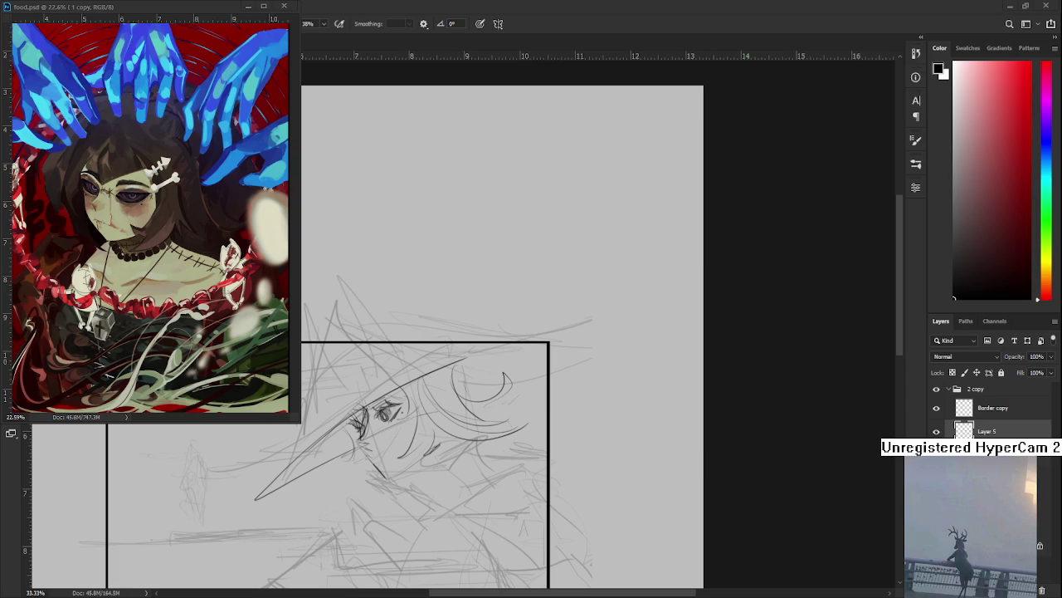
Strengthen the hat brim line and its curl with darker strokes.
scroll(406, 413, up, 2)
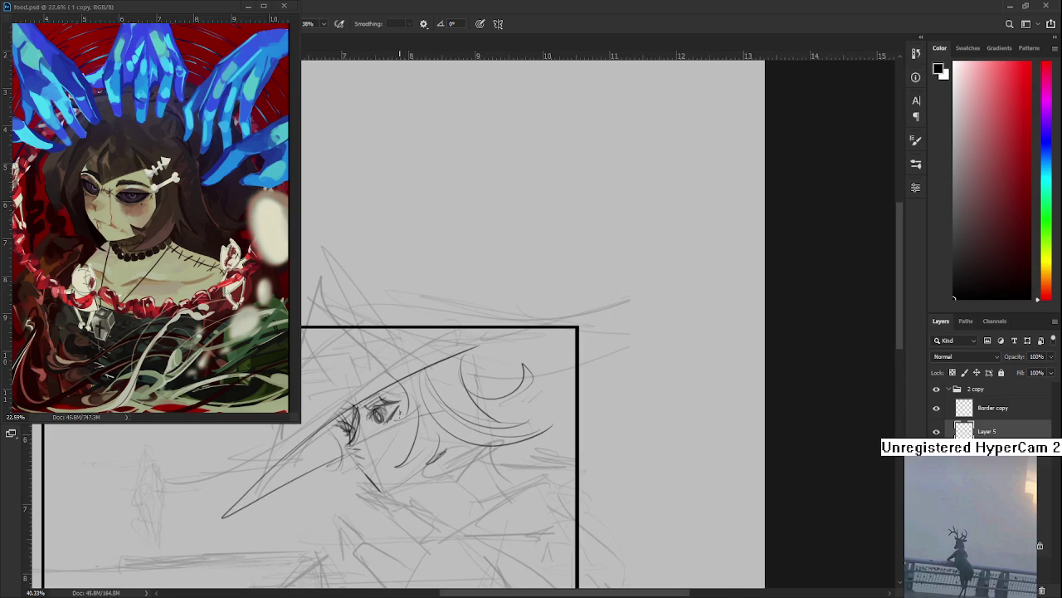
mouse_move(370, 390)
mouse_down()
mouse_move(552, 354)
mouse_move(574, 339)
mouse_up()
drag(455, 373, 598, 316)
drag(493, 357, 553, 335)
drag(531, 375, 549, 355)
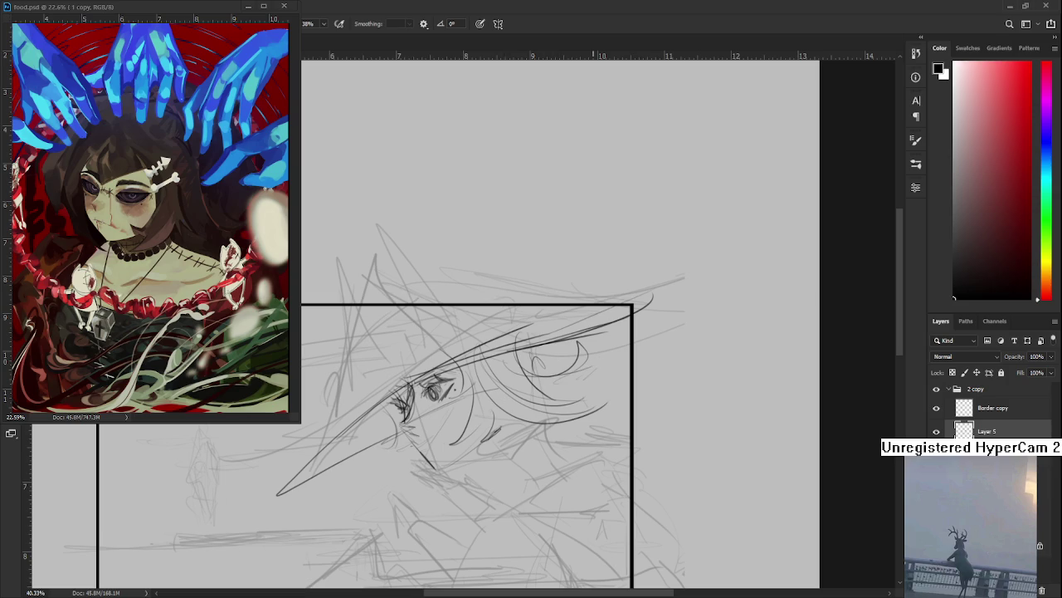
Sketch faint strokes below the chin and around the face.
scroll(498, 373, down, 3)
scroll(498, 374, down, 1)
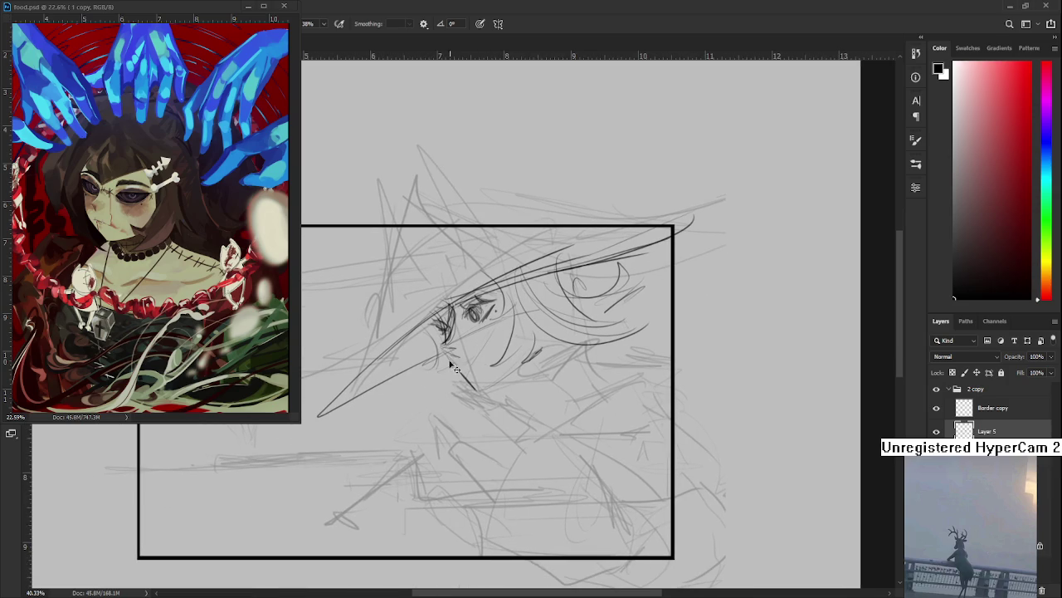
mouse_move(390, 397)
mouse_down()
mouse_move(440, 404)
mouse_move(397, 407)
mouse_up()
mouse_move(493, 415)
mouse_down()
mouse_move(454, 448)
mouse_move(503, 453)
mouse_move(516, 437)
mouse_up()
drag(466, 387, 514, 442)
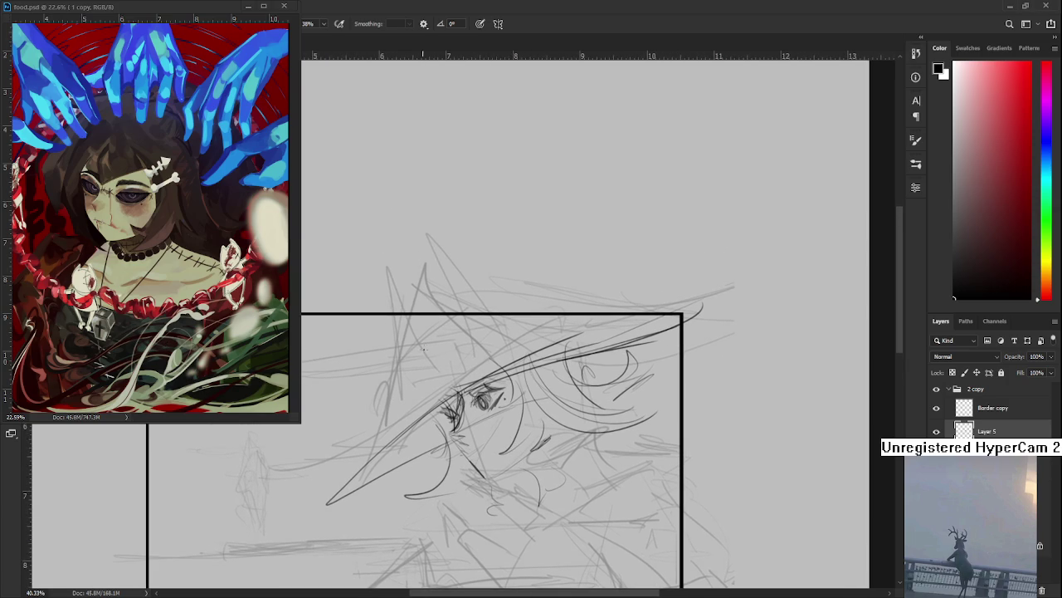
Try dark lines across the hat and face, keeping the final stroke after several undos.
mouse_move(440, 329)
mouse_down()
mouse_move(541, 321)
mouse_move(523, 319)
mouse_move(467, 365)
mouse_up()
key(ctrl+z)
drag(386, 324, 440, 410)
key(ctrl+z)
drag(385, 304, 419, 400)
key(ctrl+z)
mouse_move(386, 349)
mouse_down()
mouse_move(410, 405)
mouse_move(433, 382)
mouse_move(527, 364)
mouse_up()
Draw a line across the hat brim and a small rectangular buckle on the band.
mouse_move(433, 370)
mouse_down()
mouse_move(532, 341)
mouse_move(422, 369)
mouse_move(498, 340)
mouse_move(458, 377)
mouse_up()
key(ctrl+z)
drag(397, 410, 457, 379)
Draw the first long spike strokes left of the hat, undoing failed tries.
mouse_move(411, 302)
mouse_down()
mouse_move(457, 406)
mouse_move(460, 385)
mouse_move(418, 307)
mouse_move(452, 408)
mouse_up()
key(ctrl+z)
key(ctrl+z)
key(ctrl+z)
mouse_move(417, 283)
mouse_down()
mouse_move(458, 387)
mouse_move(440, 381)
mouse_up()
mouse_move(436, 375)
mouse_down()
mouse_move(443, 390)
mouse_move(470, 387)
mouse_move(436, 424)
mouse_up()
key(ctrl+z)
drag(451, 387, 422, 428)
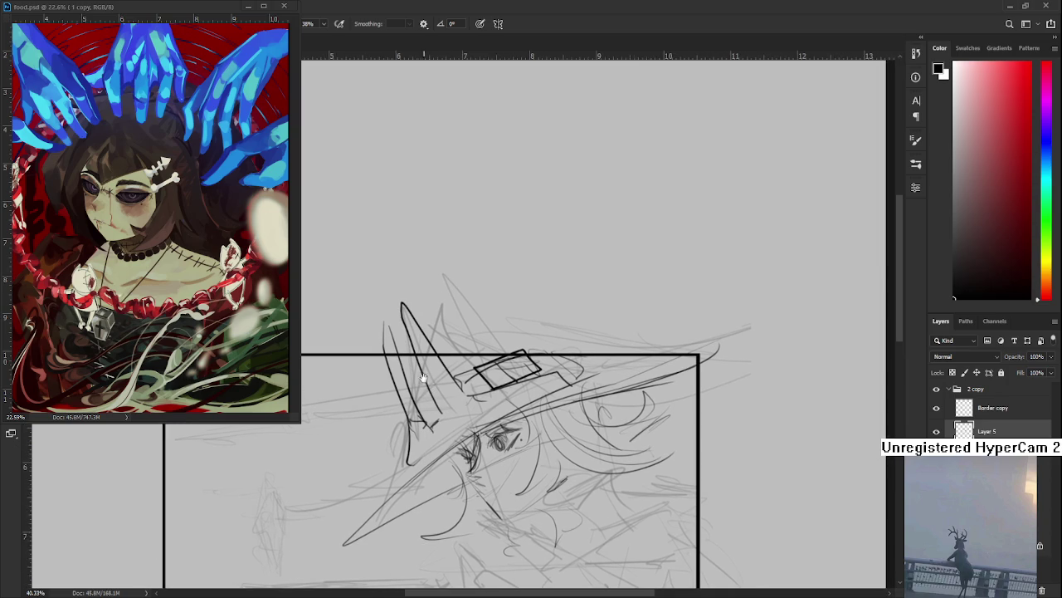
drag(397, 313, 436, 427)
key(ctrl+z)
Erase the stray lower-left brim stroke and try new brim and diagonal lines, undoing misses.
key(ctrl+z)
Redraw the left hat spike and add short accent strokes around it.
drag(383, 313, 433, 403)
mouse_move(396, 313)
mouse_down()
mouse_move(410, 349)
mouse_move(473, 394)
mouse_up()
drag(415, 360, 418, 375)
drag(397, 415, 402, 433)
drag(498, 415, 531, 382)
key(e)
drag(445, 442, 372, 509)
key(b)
mouse_move(442, 430)
mouse_down()
mouse_move(328, 441)
mouse_move(525, 404)
mouse_up()
key(ctrl+z)
key(ctrl+z)
mouse_move(598, 402)
mouse_down()
mouse_move(472, 421)
mouse_move(580, 369)
mouse_move(429, 408)
mouse_up()
key(ctrl+z)
drag(452, 455, 466, 364)
key(ctrl+z)
drag(465, 291, 380, 451)
key(ctrl+z)
key(ctrl+z)
mouse_move(541, 312)
mouse_down()
mouse_move(475, 333)
mouse_move(568, 271)
mouse_up()
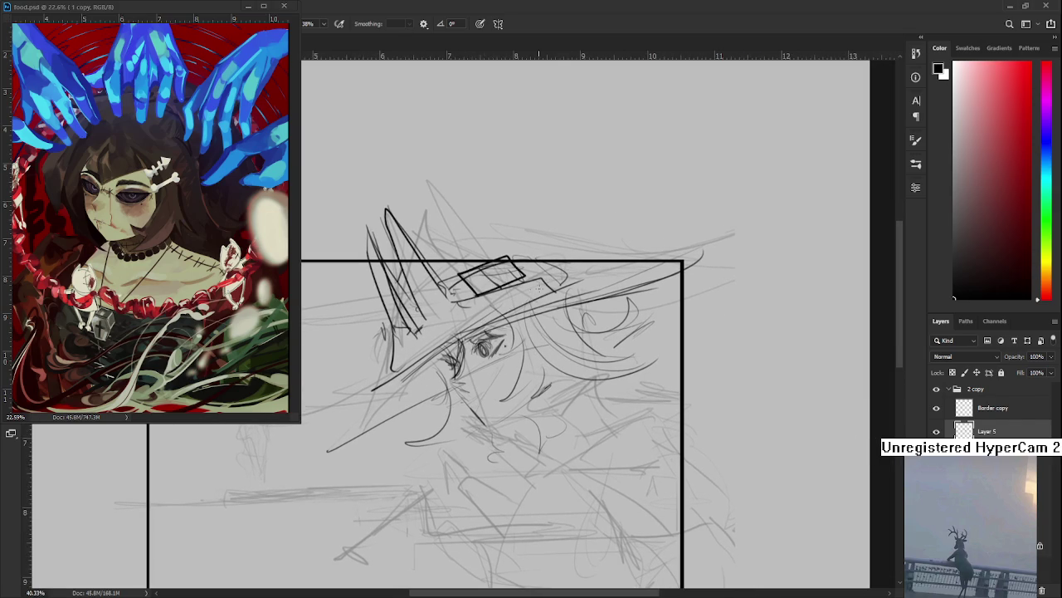
Redraw the left brim edge further left with a longer lower curve beneath it.
drag(449, 365, 553, 317)
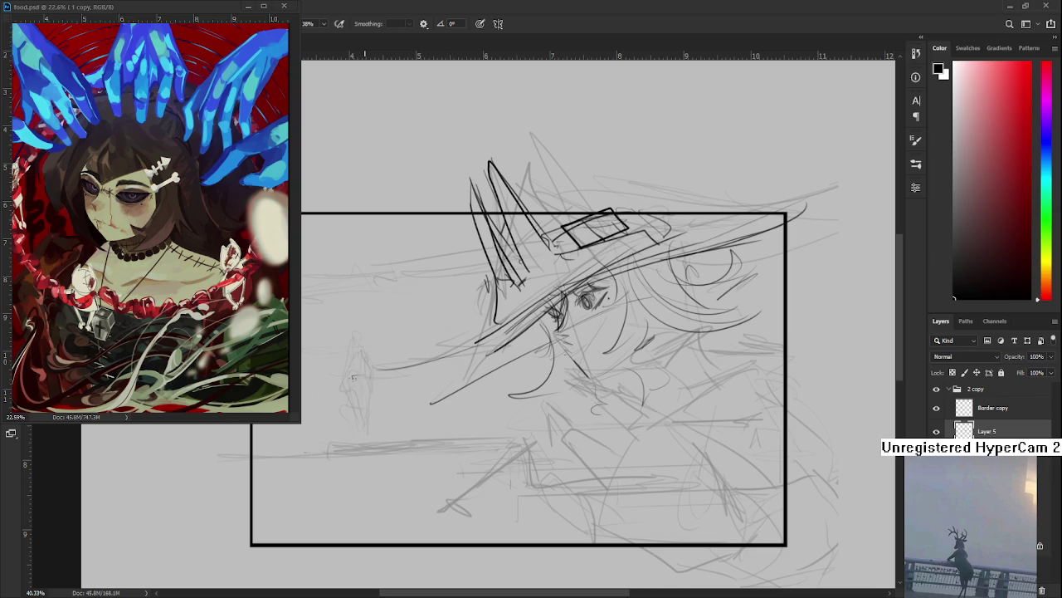
mouse_move(480, 402)
mouse_down()
mouse_move(393, 413)
mouse_move(458, 385)
mouse_up()
mouse_move(384, 373)
mouse_down()
mouse_move(485, 309)
mouse_move(461, 326)
mouse_move(498, 383)
mouse_up()
key(ctrl+z)
key(ctrl+z)
key(ctrl+z)
drag(384, 377, 465, 320)
drag(362, 410, 498, 392)
key(ctrl+z)
key(ctrl+z)
key(ctrl+z)
mouse_move(399, 405)
mouse_down()
mouse_move(484, 291)
mouse_move(473, 304)
mouse_up()
mouse_move(378, 421)
mouse_down()
mouse_move(502, 392)
mouse_move(540, 361)
mouse_up()
key(ctrl+z)
key(ctrl+z)
key(ctrl+z)
drag(387, 402, 492, 306)
drag(368, 424, 484, 398)
drag(496, 309, 495, 357)
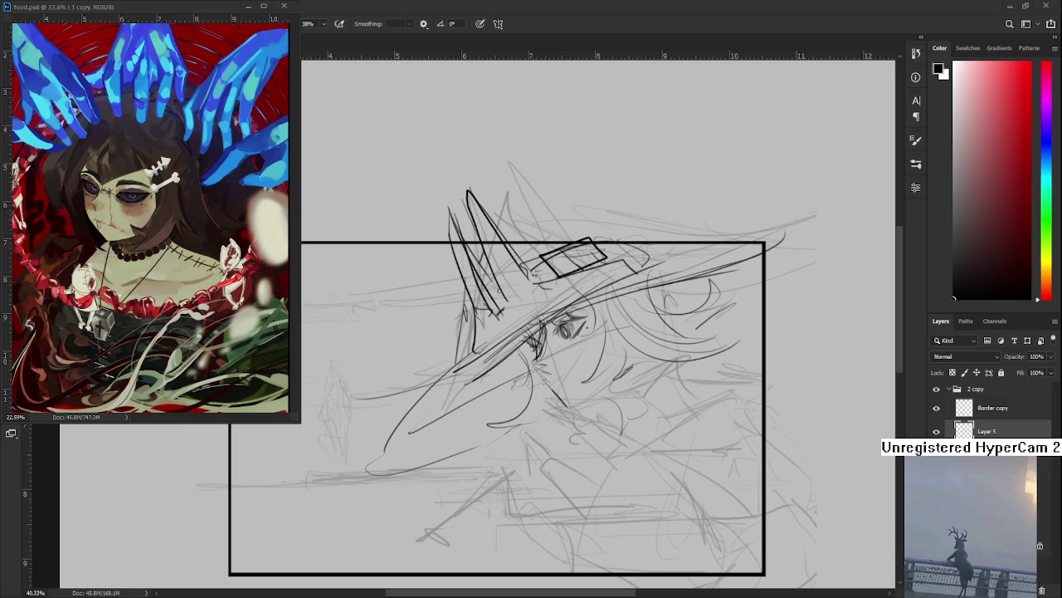
scroll(470, 313, down, 2)
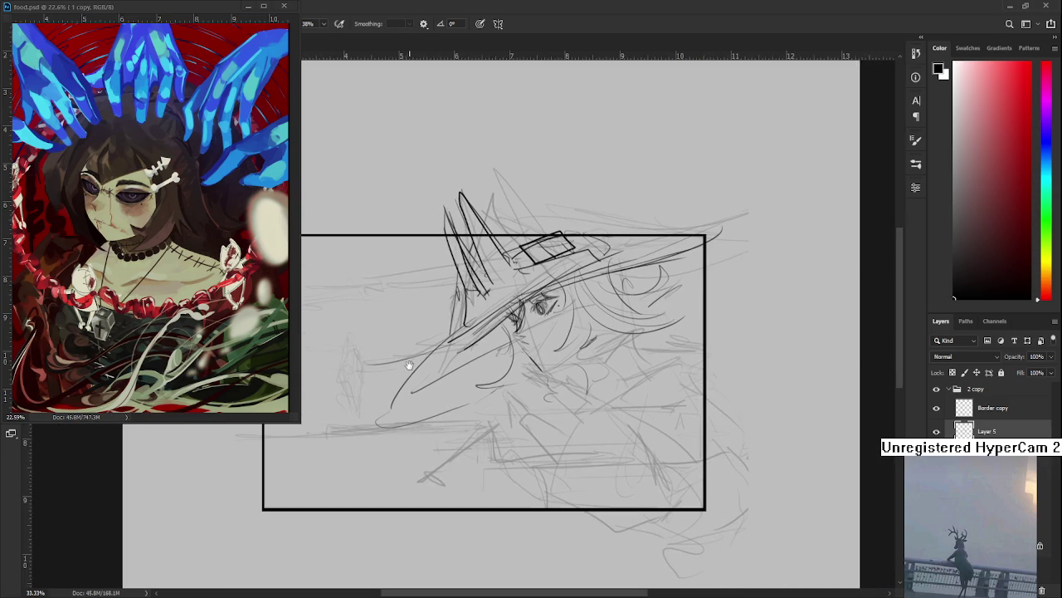
Draw the brim's angled right point and a curve reinforcing the lower-left beak.
drag(489, 357, 381, 437)
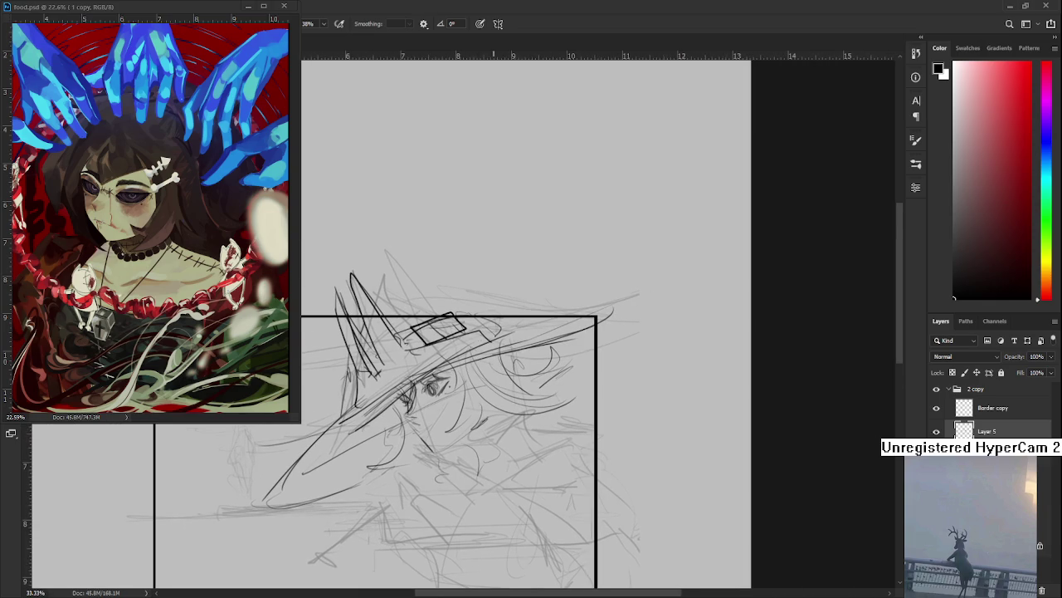
drag(394, 378, 591, 322)
drag(498, 373, 596, 341)
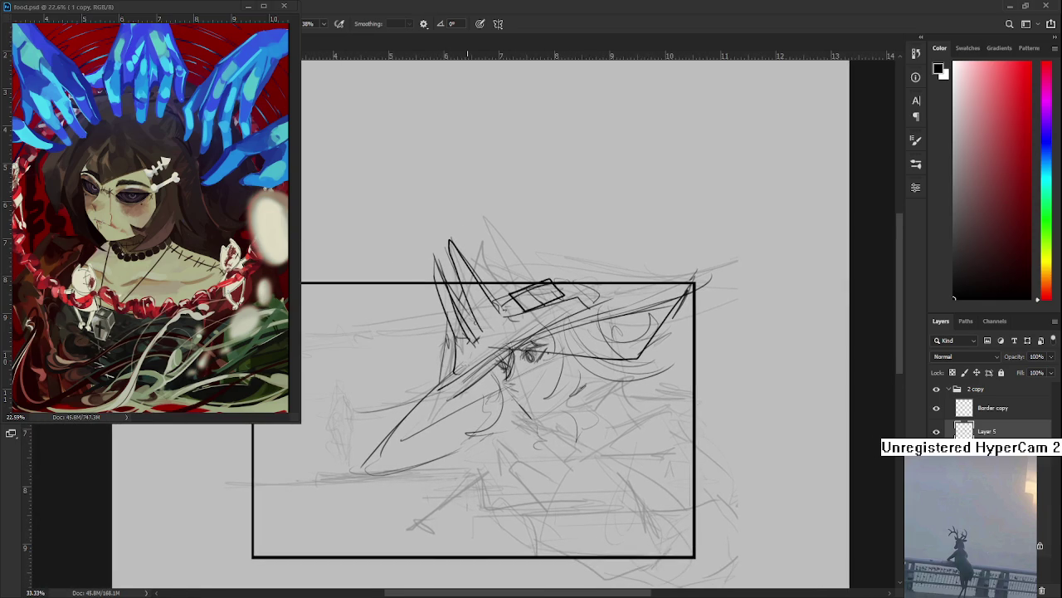
mouse_move(335, 445)
mouse_down()
mouse_move(456, 386)
mouse_move(438, 367)
mouse_up()
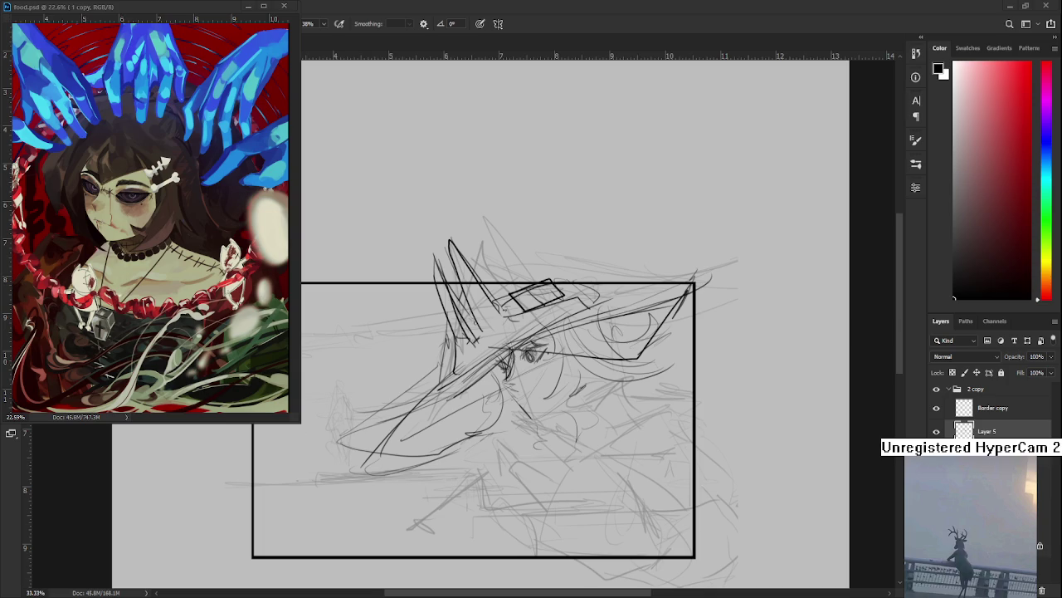
drag(523, 389, 454, 400)
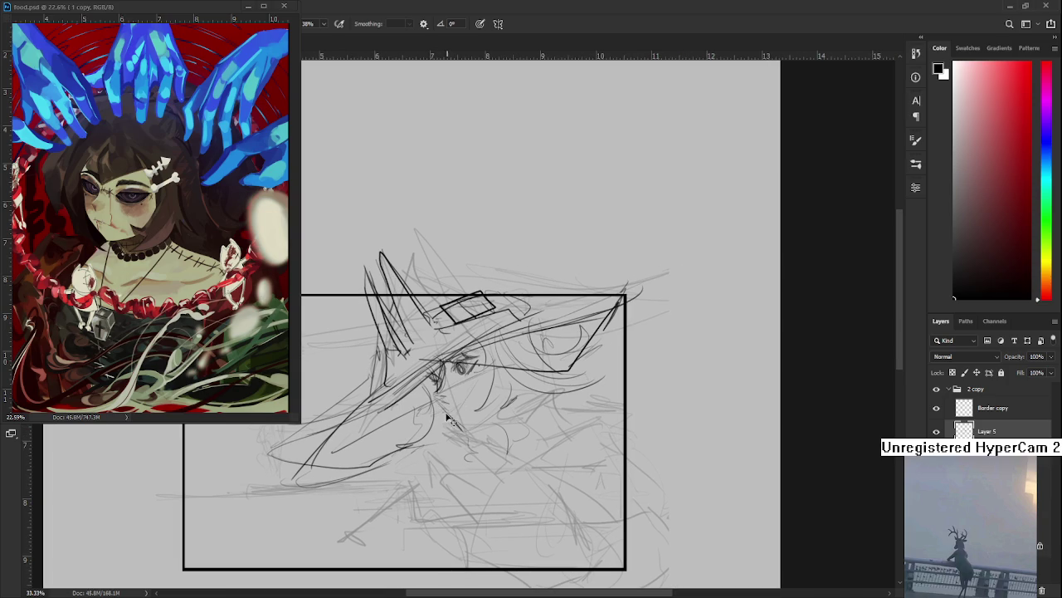
Sketch light hair strands and a lower-right jaw curve, replacing the bold jaw stroke.
mouse_move(466, 430)
mouse_down()
mouse_move(513, 405)
mouse_move(538, 375)
mouse_move(490, 395)
mouse_up()
mouse_move(465, 342)
mouse_down()
mouse_move(573, 420)
mouse_move(459, 490)
mouse_up()
drag(485, 374, 540, 465)
key(ctrl+z)
key(ctrl+z)
drag(482, 372, 554, 465)
drag(535, 419, 450, 485)
drag(450, 440, 477, 496)
mouse_move(547, 450)
mouse_down()
mouse_move(533, 494)
mouse_move(516, 508)
mouse_up()
mouse_move(571, 428)
mouse_down()
mouse_move(558, 488)
mouse_move(536, 506)
mouse_up()
Darken the hat's tip and draw a peaked line above the crown.
mouse_move(528, 430)
mouse_down()
mouse_move(564, 447)
mouse_move(576, 514)
mouse_up()
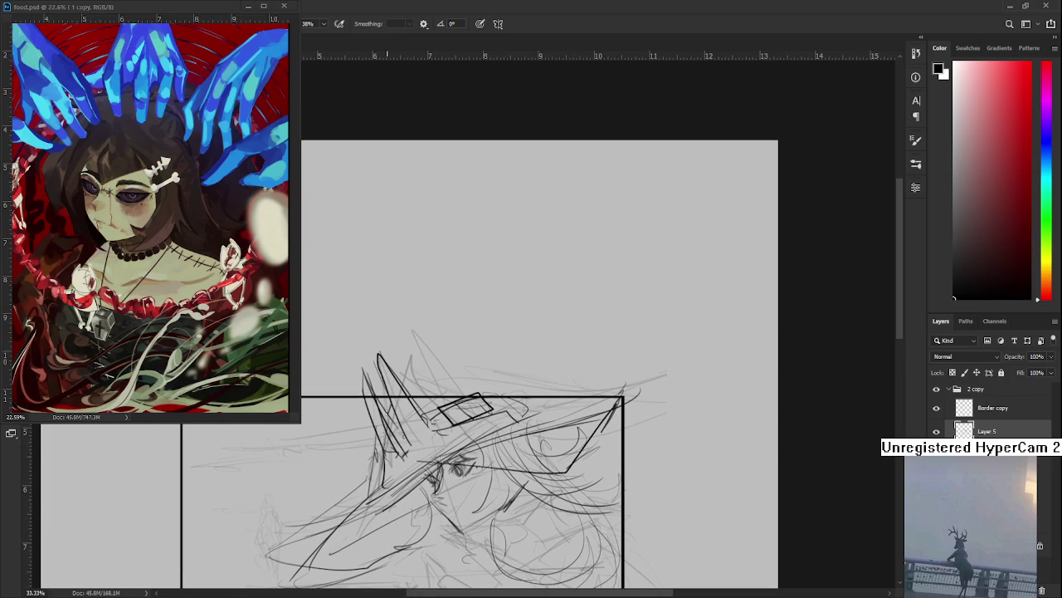
mouse_move(388, 328)
mouse_down()
mouse_move(426, 340)
mouse_move(526, 421)
mouse_up()
mouse_move(398, 322)
mouse_down()
mouse_move(501, 351)
mouse_move(607, 345)
mouse_up()
Zoom in and sketch lines below the face.
scroll(608, 344, down, 2)
scroll(556, 314, up, 2)
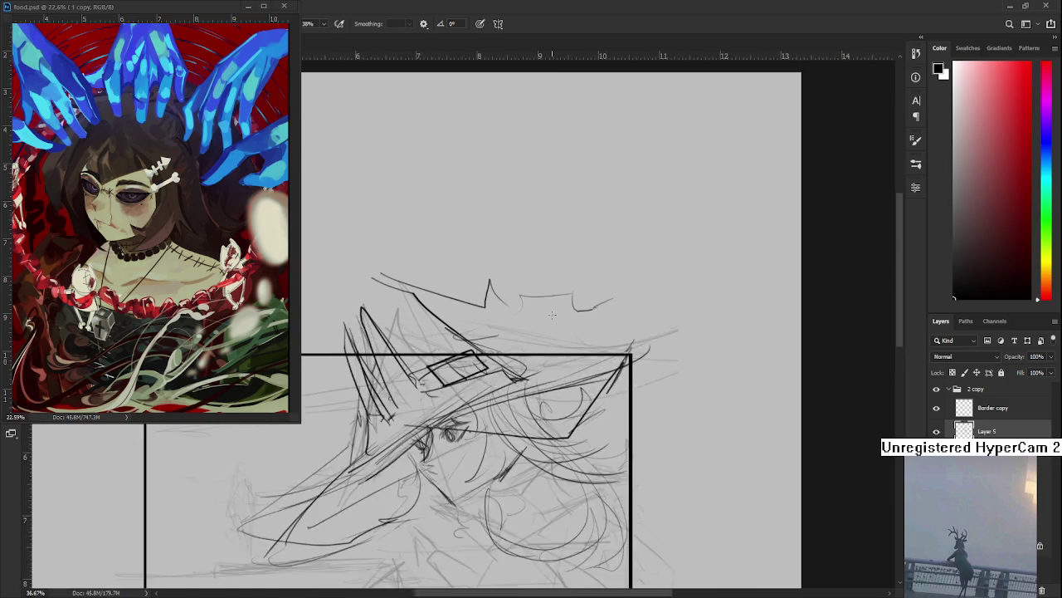
scroll(600, 332, down, 2)
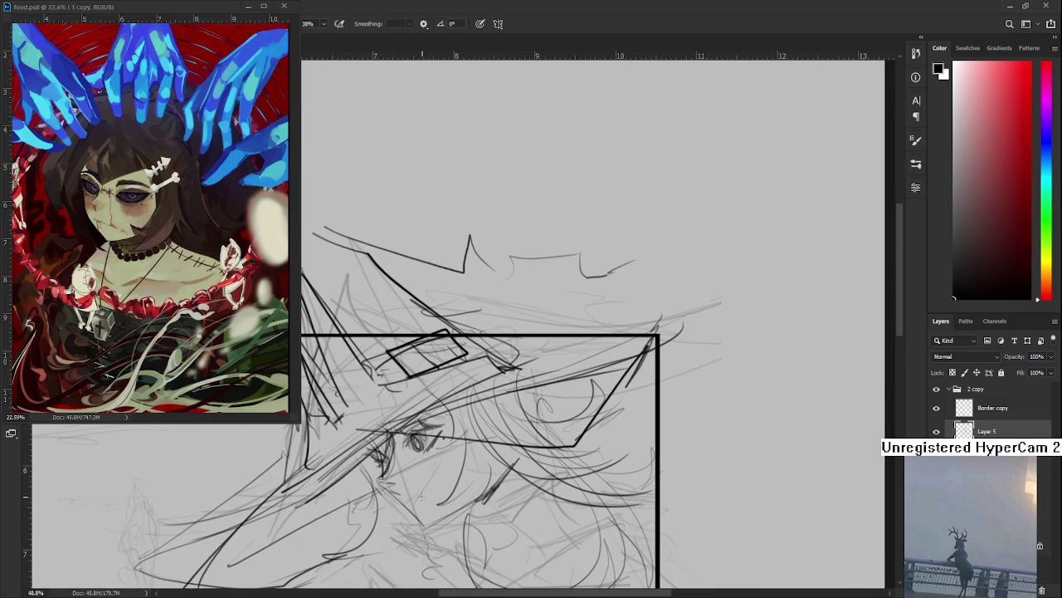
drag(384, 485, 420, 528)
drag(433, 468, 425, 444)
drag(453, 407, 441, 429)
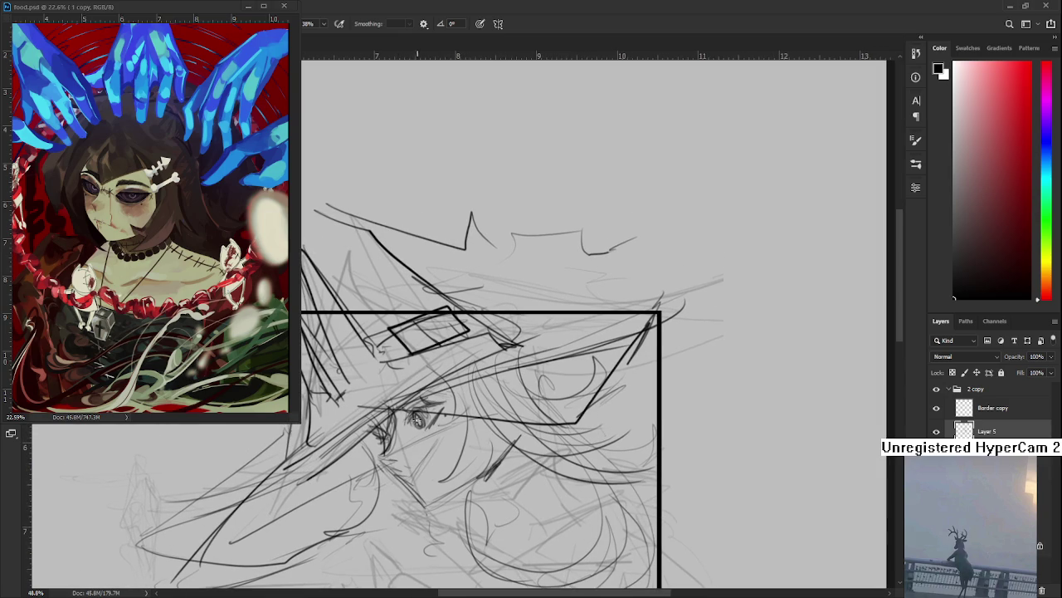
Select the eye area, abandon the transform, and redraw a short stroke near the eye.
drag(448, 395, 399, 431)
key(ctrl+t)
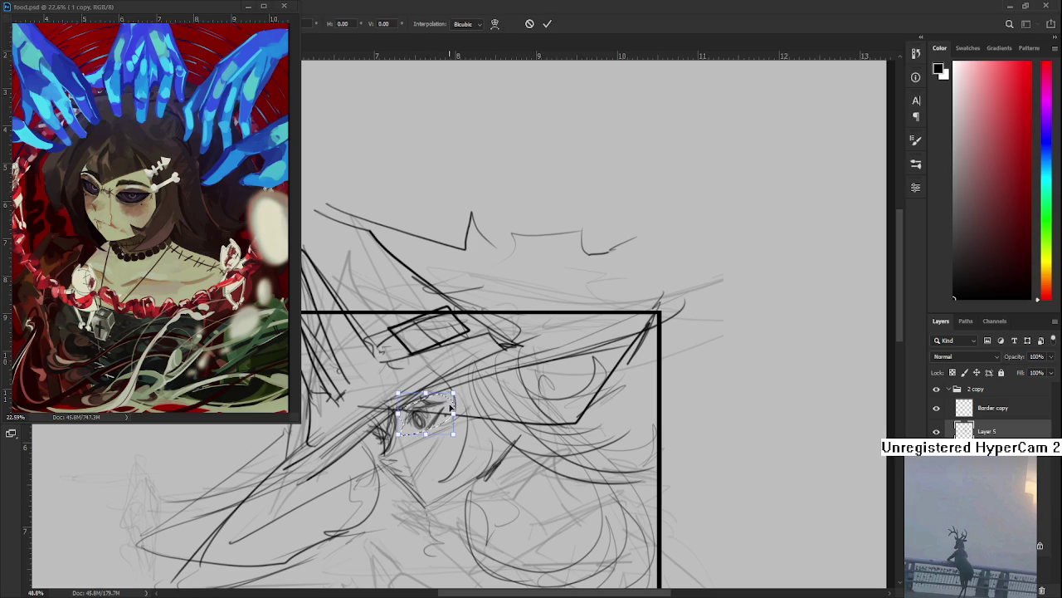
key(Return)
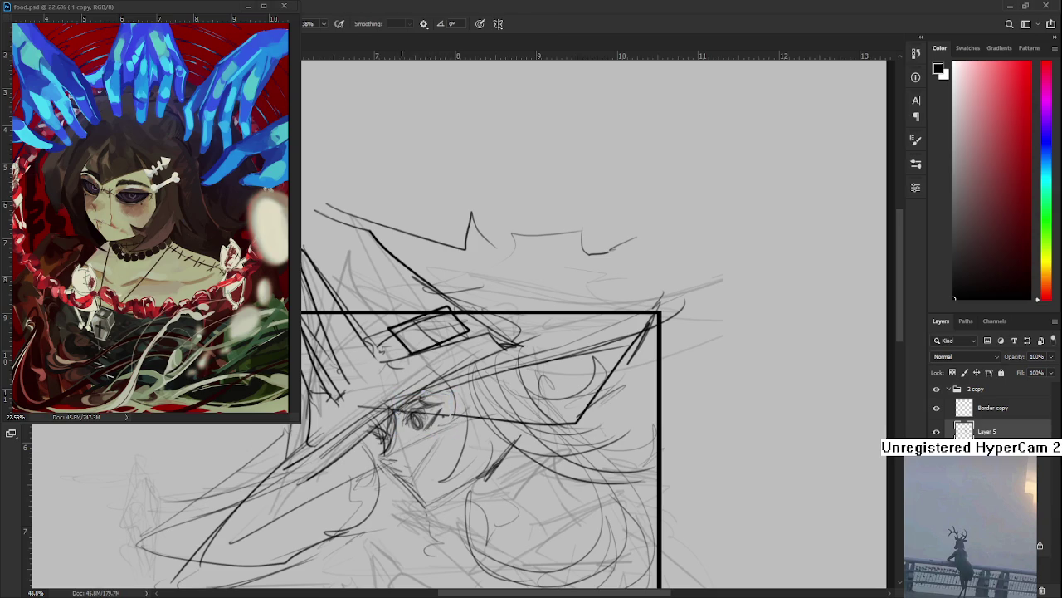
drag(420, 397, 459, 394)
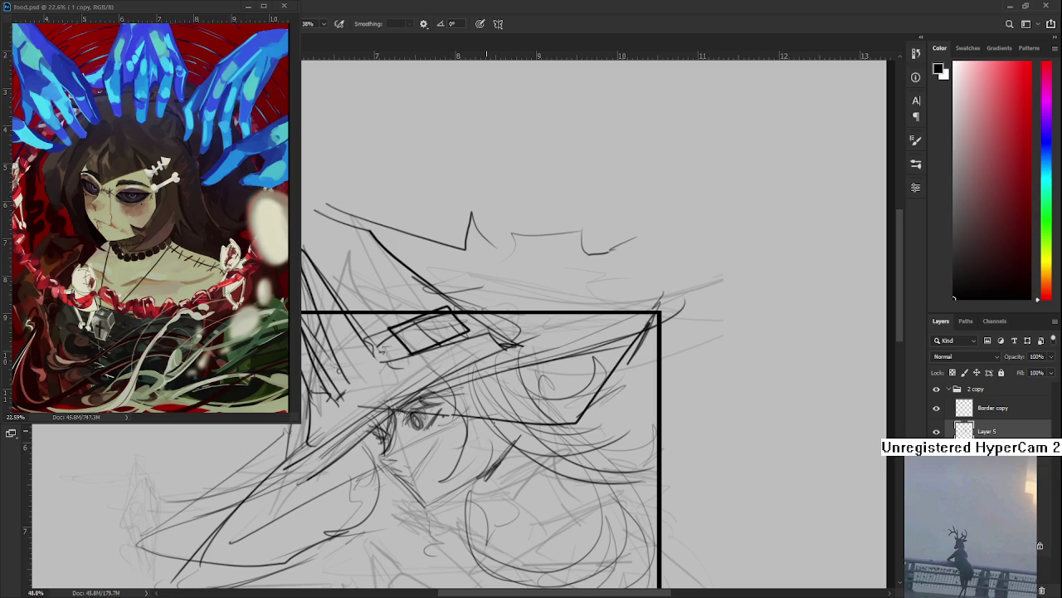
Fit the canvas to the window, reframe the hat and face, and toggle eraser and brush.
drag(485, 432, 501, 407)
key(ctrl+0)
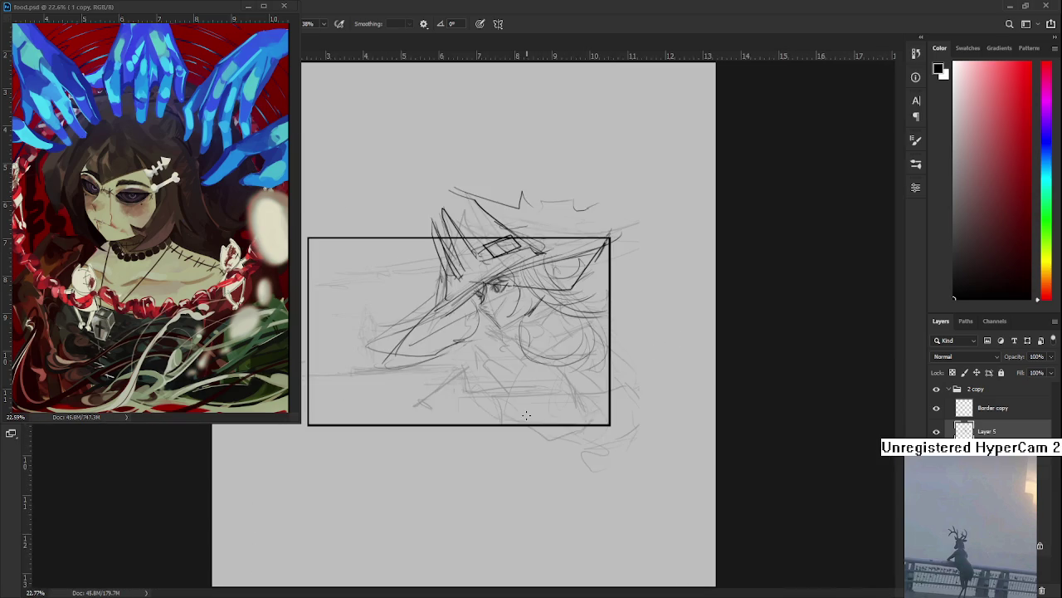
scroll(519, 329, up, 5)
drag(522, 328, 446, 444)
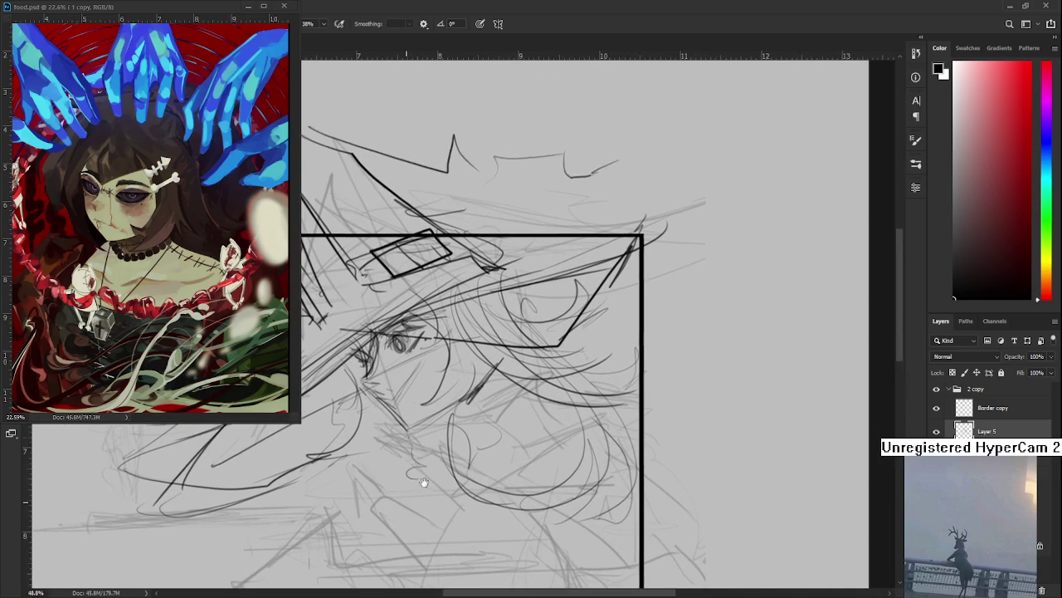
key(e)
key(b)
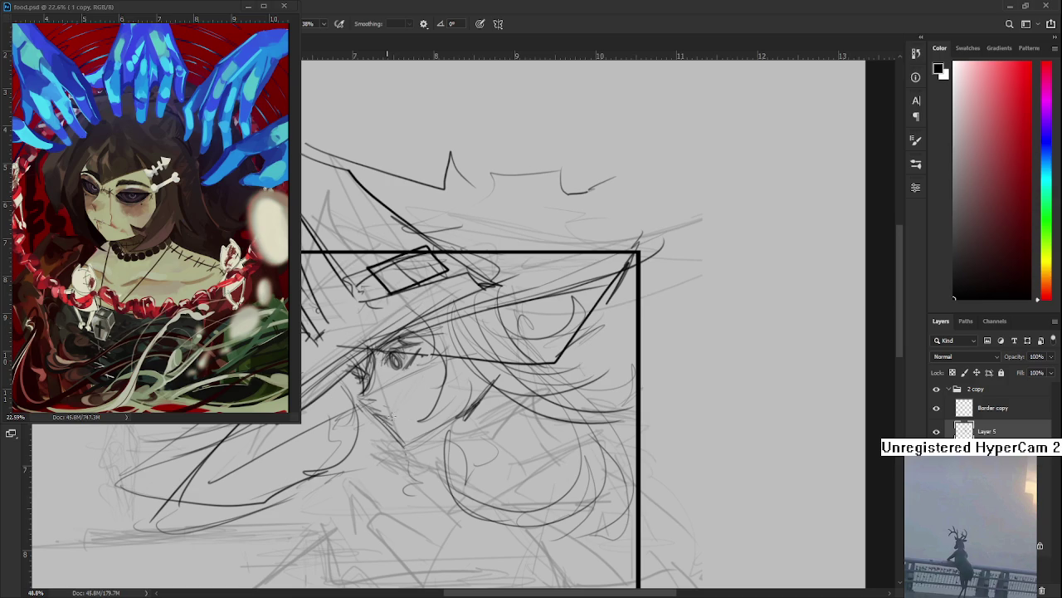
scroll(433, 368, down, 2)
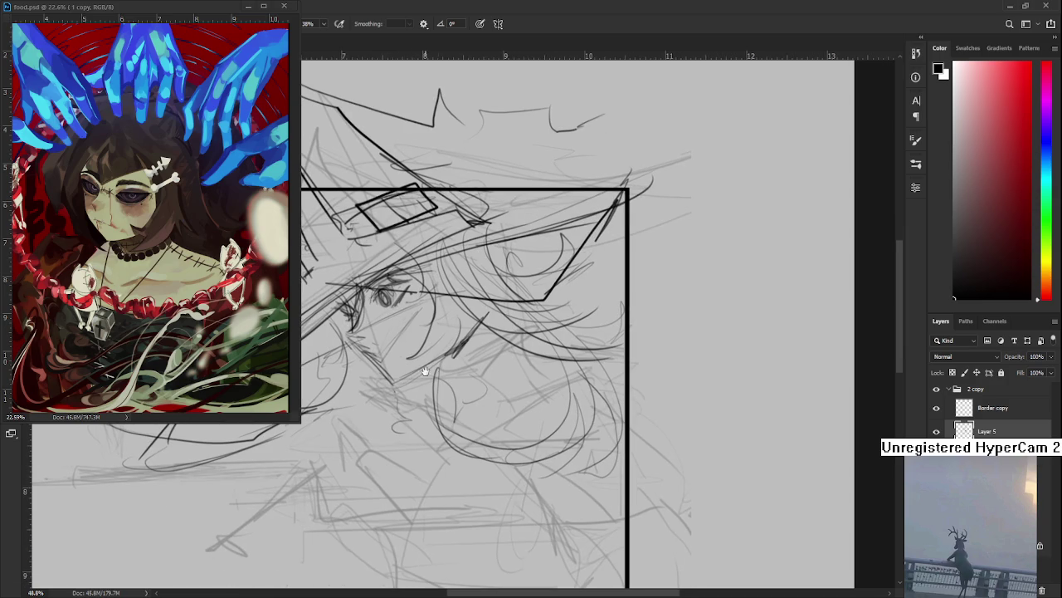